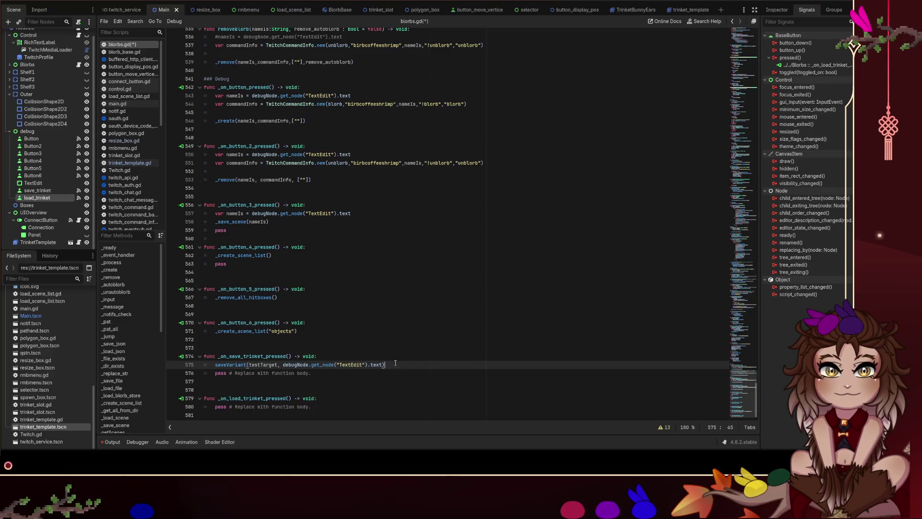
# - Pass "trinkets" as saveVariant's folder argument and delete the save handler's pass line
pyautogui.moveTo(282, 364); pyautogui.dragTo(383, 365)
pyautogui.press('BackSpace')
pyautogui.write('"trinkets"')
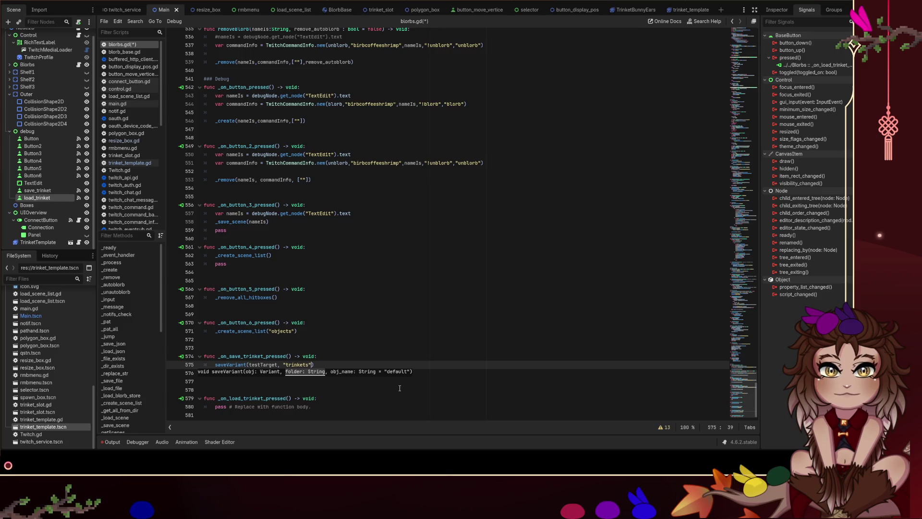
pyautogui.write(', debugNode.get_node("TextEdit").text')
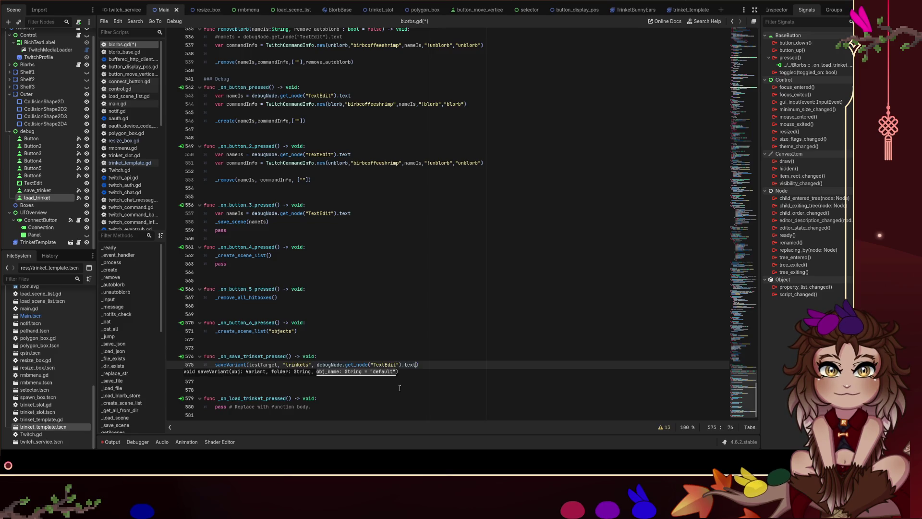
pyautogui.write(')')
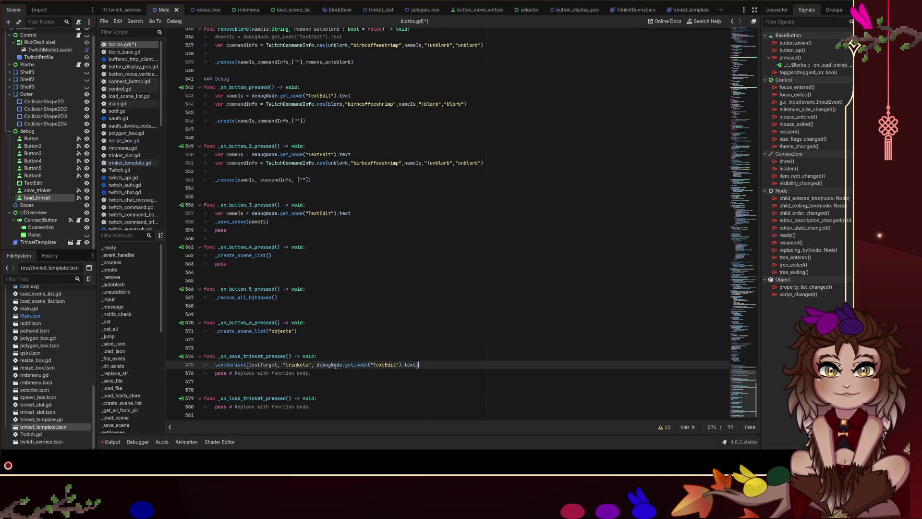
pyautogui.moveTo(315, 373); pyautogui.dragTo(178, 367)
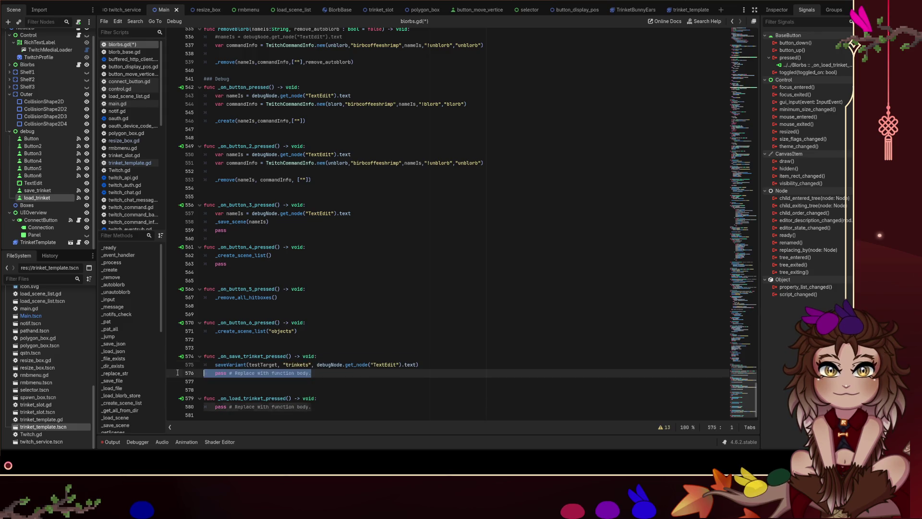
pyautogui.press('BackSpace')
pyautogui.press('BackSpace')
# - Select the load handler's placeholder, then find the existing _create_scene_list calls higher in the script
pyautogui.click(329, 399)
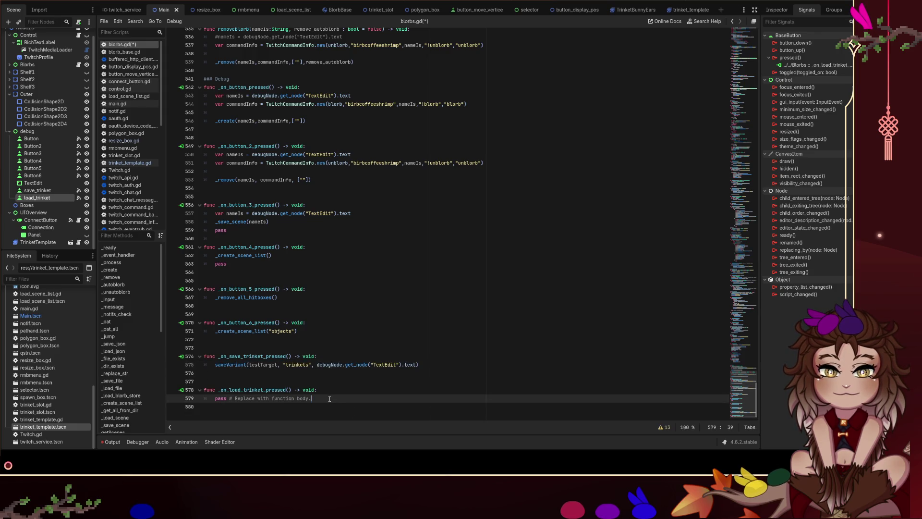
pyautogui.moveTo(329, 399); pyautogui.dragTo(221, 395)
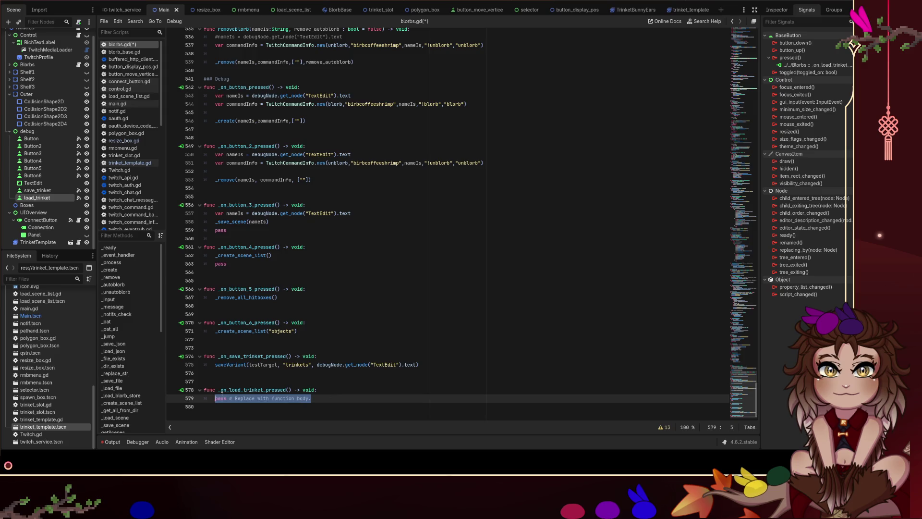
pyautogui.click(352, 399)
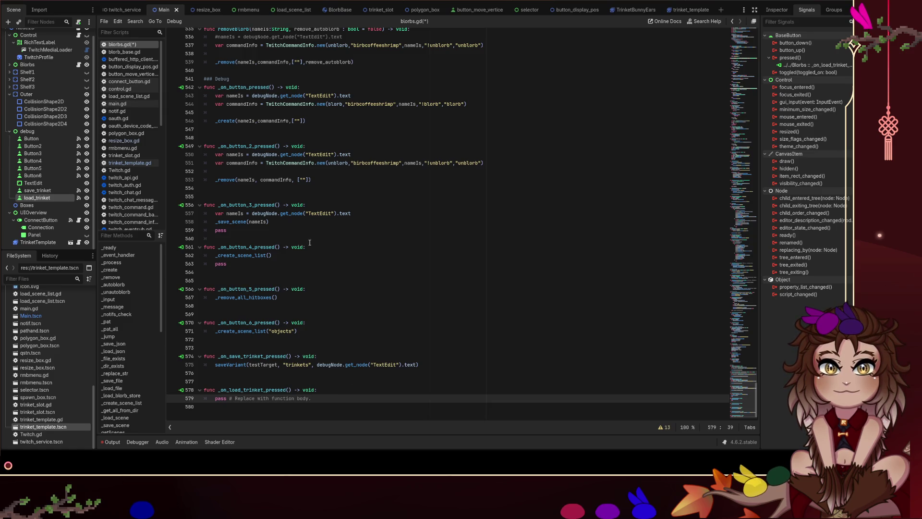
pyautogui.scroll(5, 322, 239)
pyautogui.scroll(2, 311, 141)
pyautogui.click(355, 154)
pyautogui.scroll(-6, 362, 170)
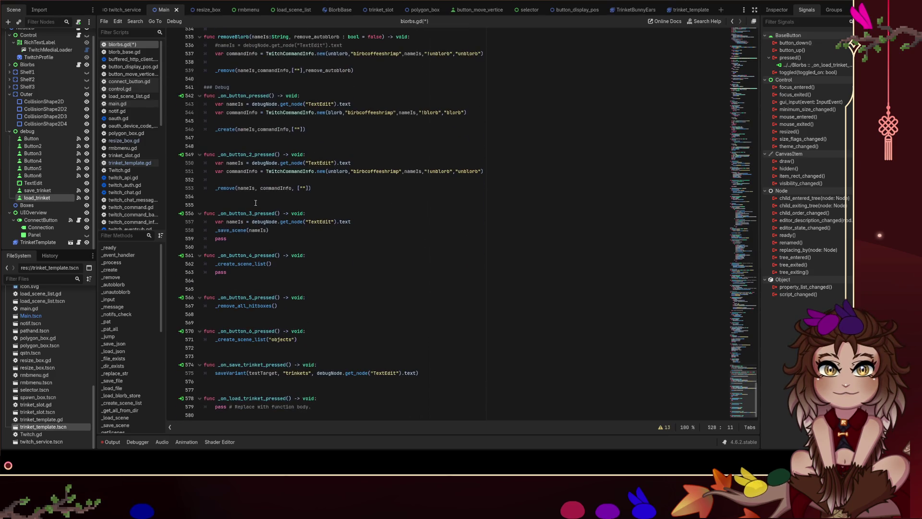
pyautogui.click(233, 238)
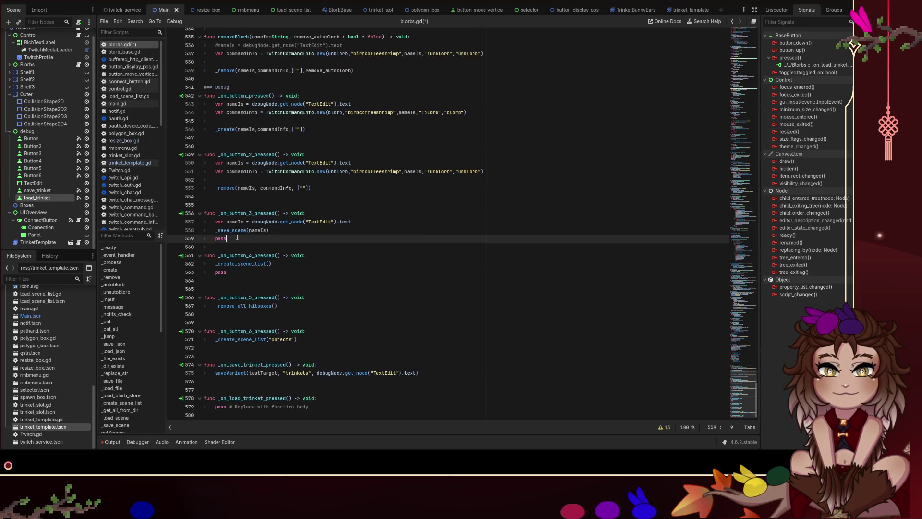
pyautogui.click(247, 264)
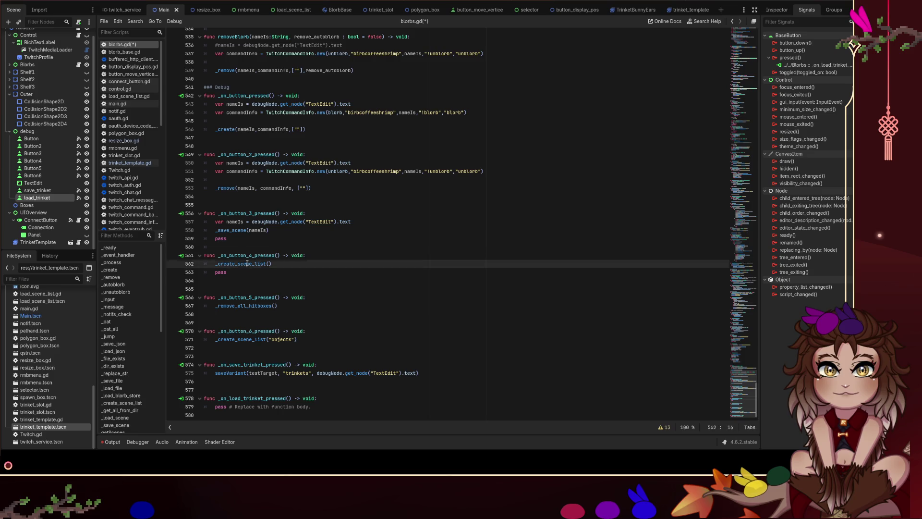
# - Replace the load handler's placeholder with _create_scene_list("trinkets") and save blorbs.gd
pyautogui.click(265, 342)
pyautogui.moveTo(297, 339); pyautogui.dragTo(215, 339)
pyautogui.hotkey('ctrl', 'c')
pyautogui.moveTo(327, 407)
pyautogui.mouseDown()
pyautogui.moveTo(206, 407)
pyautogui.moveTo(216, 407)
pyautogui.mouseUp()
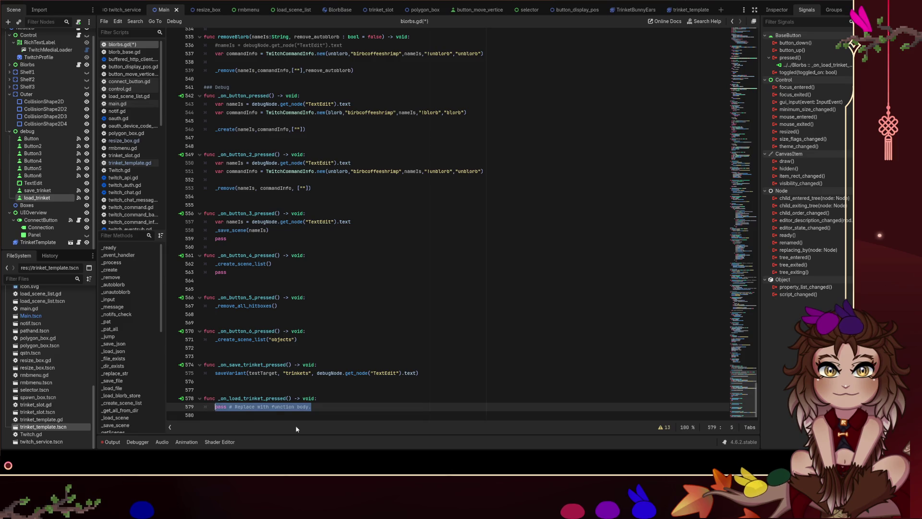
pyautogui.hotkey('ctrl', 'v')
pyautogui.hotkey('ctrl', 'shift', 'Left')
pyautogui.write('trinkets')
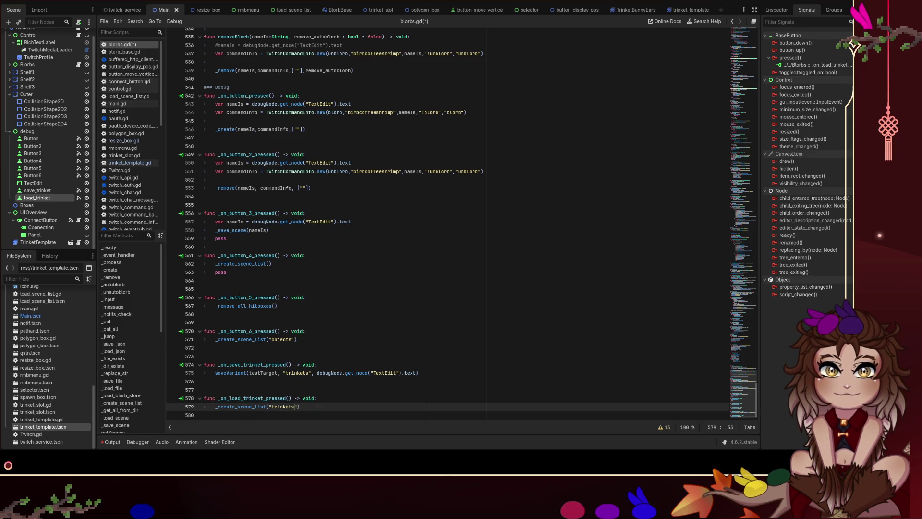
pyautogui.hotkey('ctrl', 's')
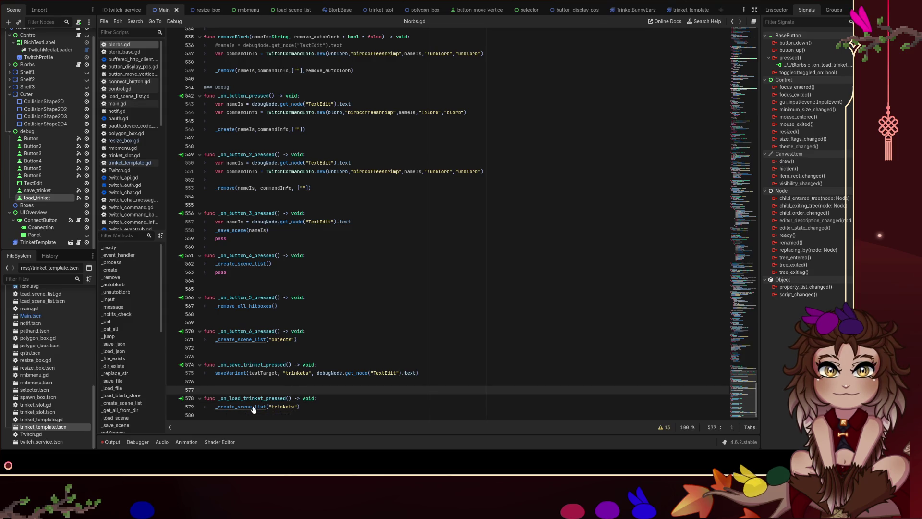
pyautogui.keyDown('ctrl'); pyautogui.click(257, 406); pyautogui.keyUp('ctrl')
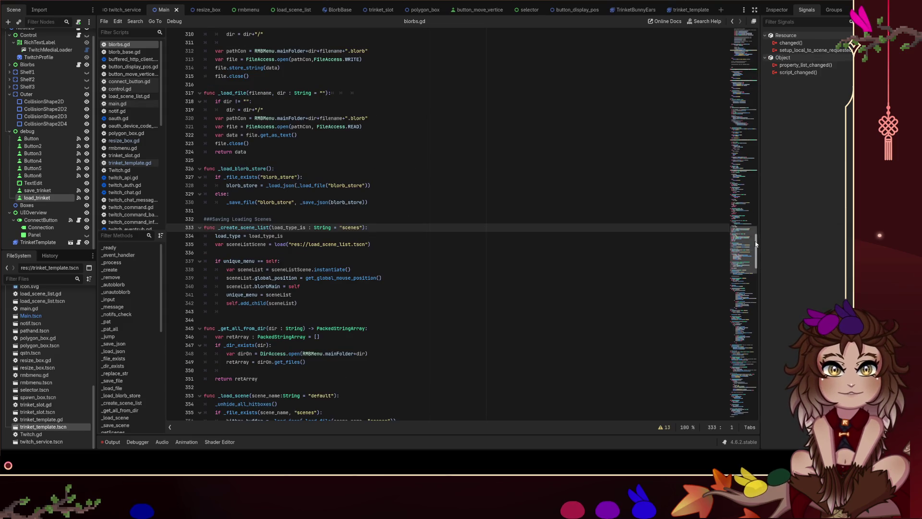
# - Run the project with F5, stop it with F8, then run it again
pyautogui.moveTo(755, 244); pyautogui.dragTo(756, 408)
pyautogui.click(413, 382)
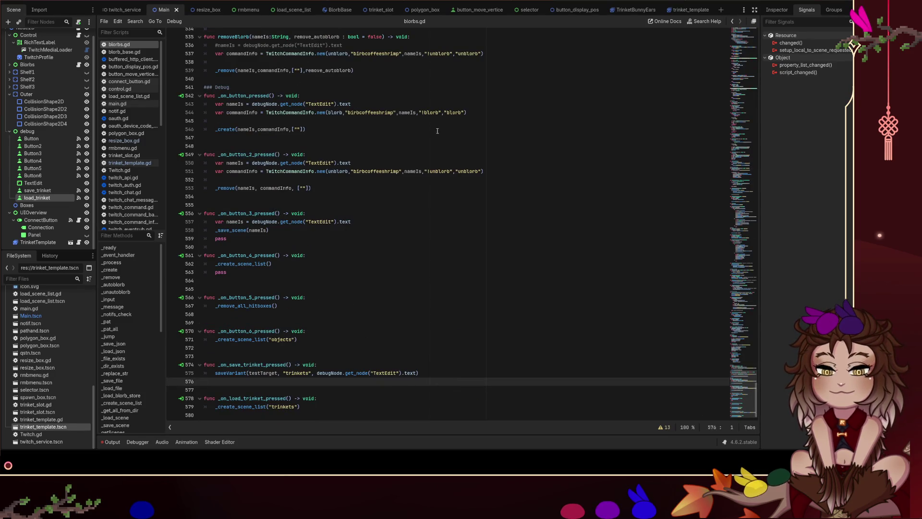
pyautogui.press('F5')
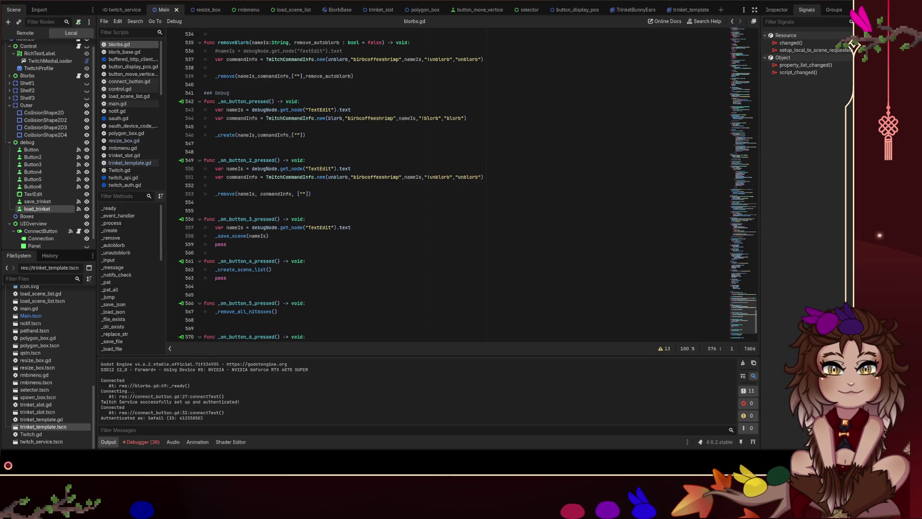
pyautogui.press('F8')
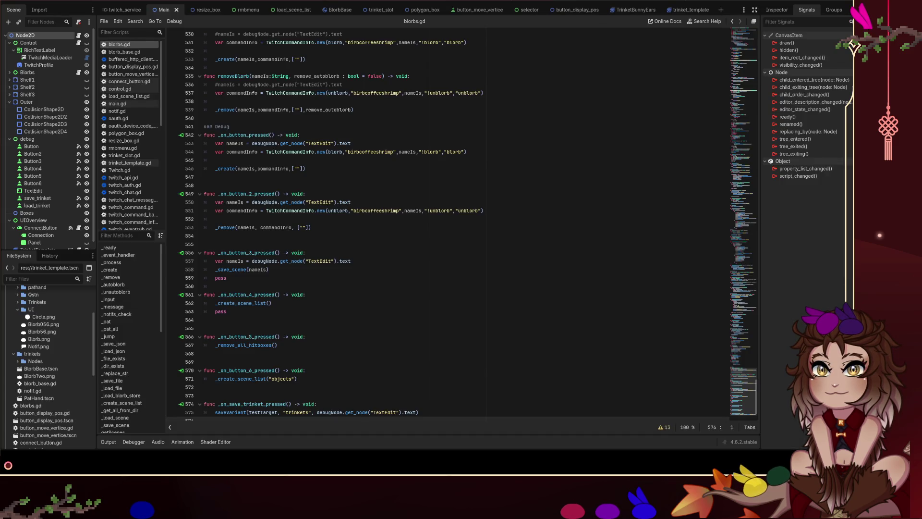
pyautogui.click(229, 126)
pyautogui.press('F5')
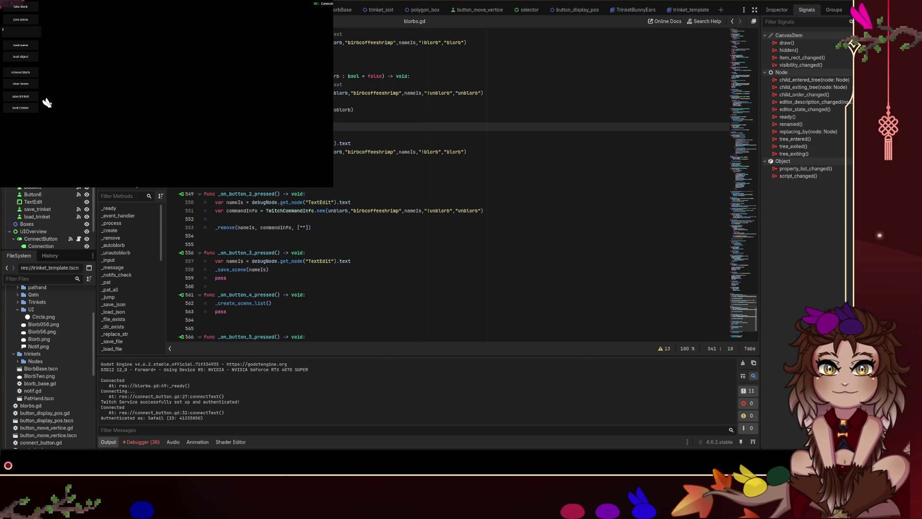
# - Save a trinket in the game, hit the saveVariant-on-Nil error, resume, and return to blorbs.gd
pyautogui.click(24, 96)
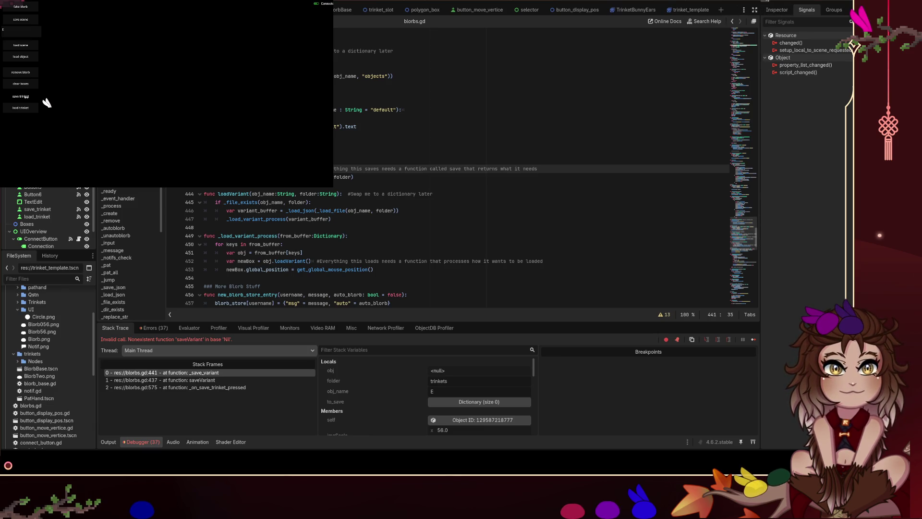
pyautogui.press('F12')
pyautogui.click(744, 41)
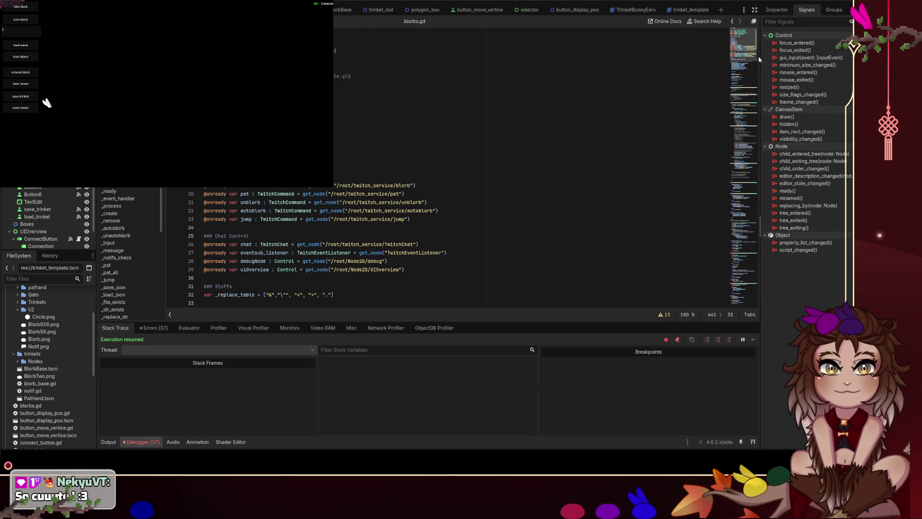
pyautogui.click(776, 10)
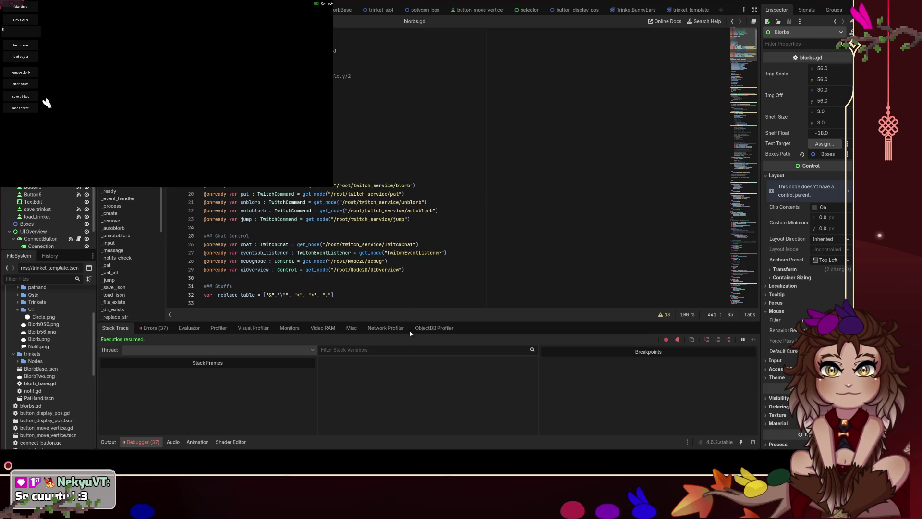
# - Restart the game and save a trinket again, reaching the Dictionary-versus-Array return error
pyautogui.click(755, 1)
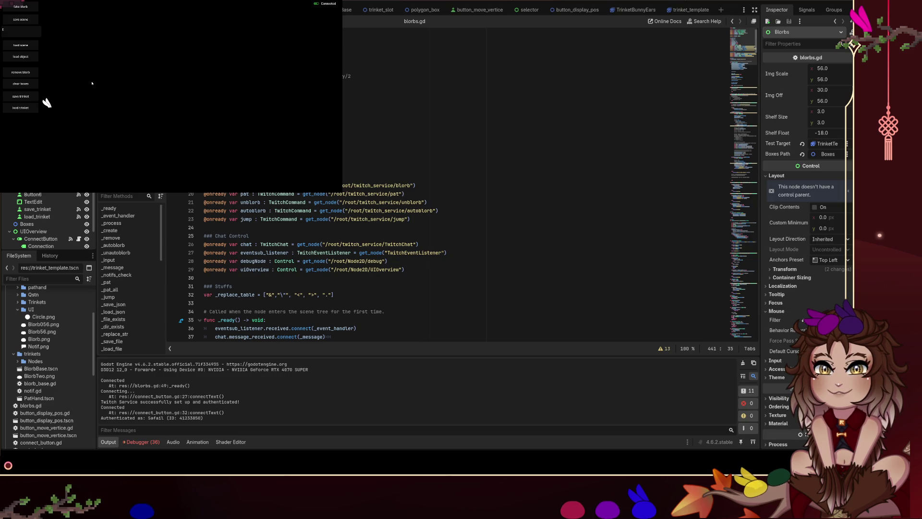
pyautogui.click(28, 99)
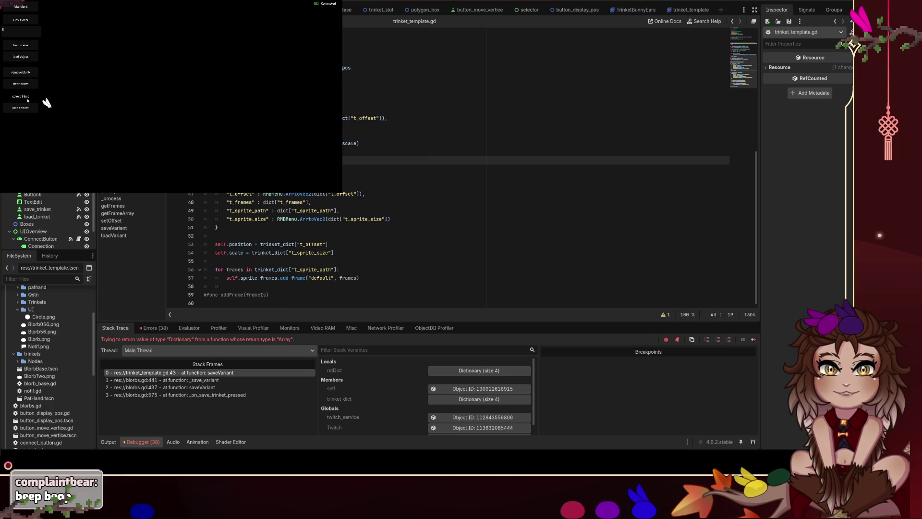
# - Fix saveVariant's declared return type on line 36 of trinket_template.gd, save, and relaunch
pyautogui.press('Up')
pyautogui.press('Up')
pyautogui.press('Up')
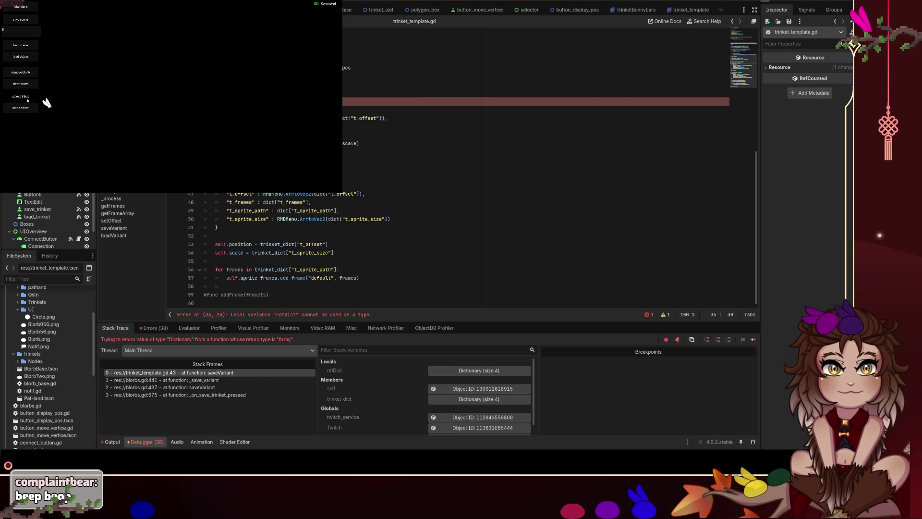
pyautogui.press('F12')
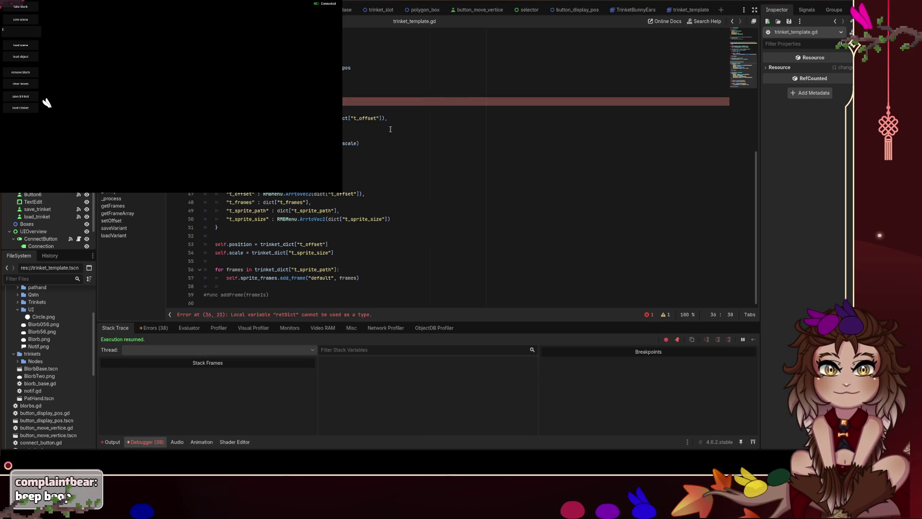
pyautogui.press('Delete')
pyautogui.click(355, 177)
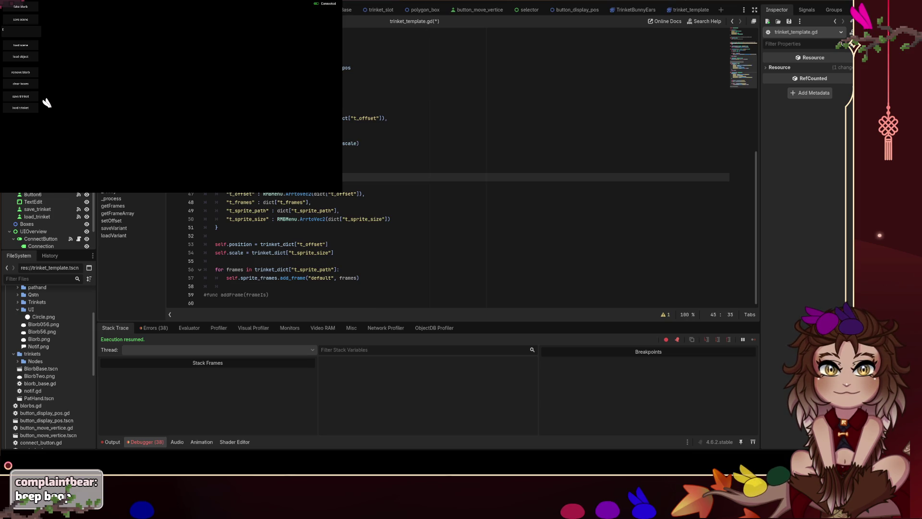
pyautogui.press('Up')
pyautogui.press('Up')
pyautogui.press('Up')
pyautogui.hotkey('ctrl', 's')
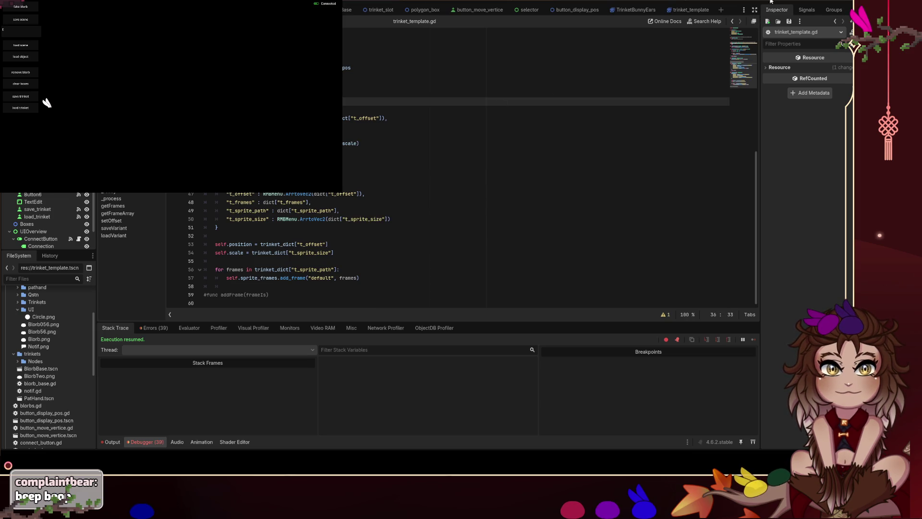
pyautogui.click(757, 1)
pyautogui.press('F5')
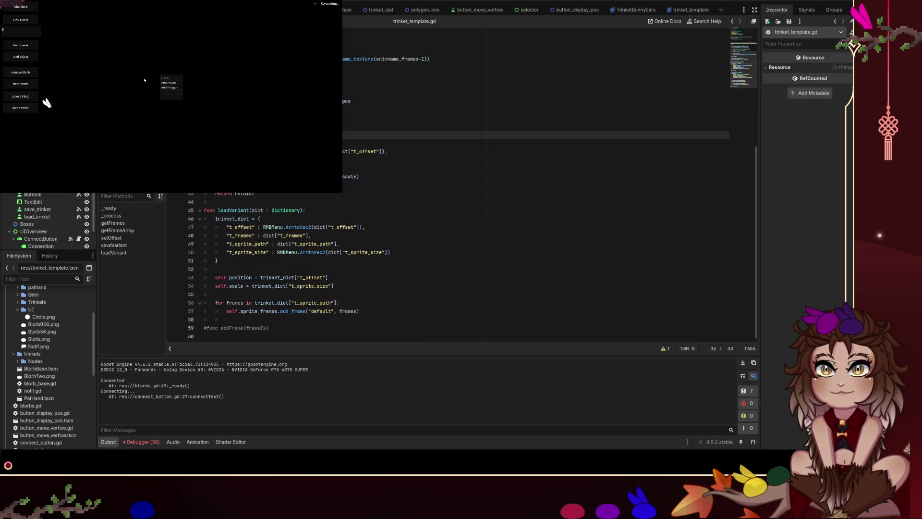
# - Save a trinket in the game, then open the load list showing E and Back
pyautogui.click(24, 100)
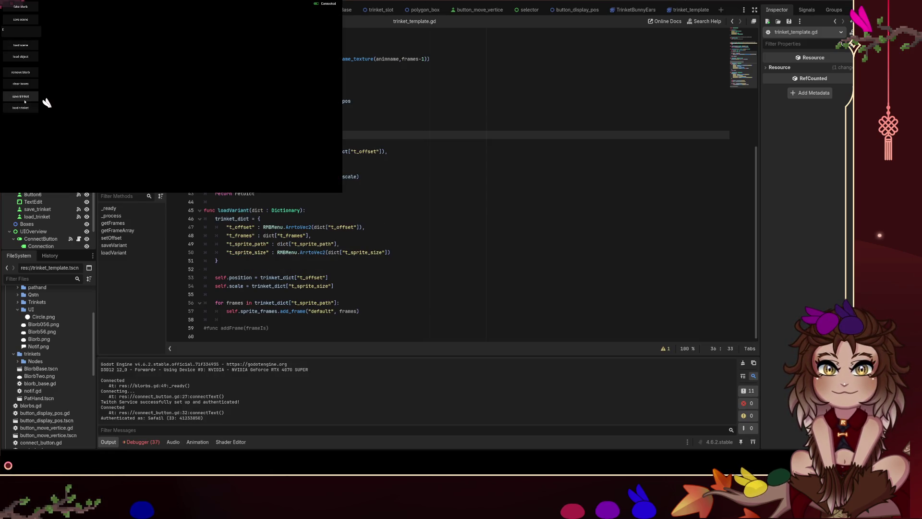
pyautogui.click(21, 107)
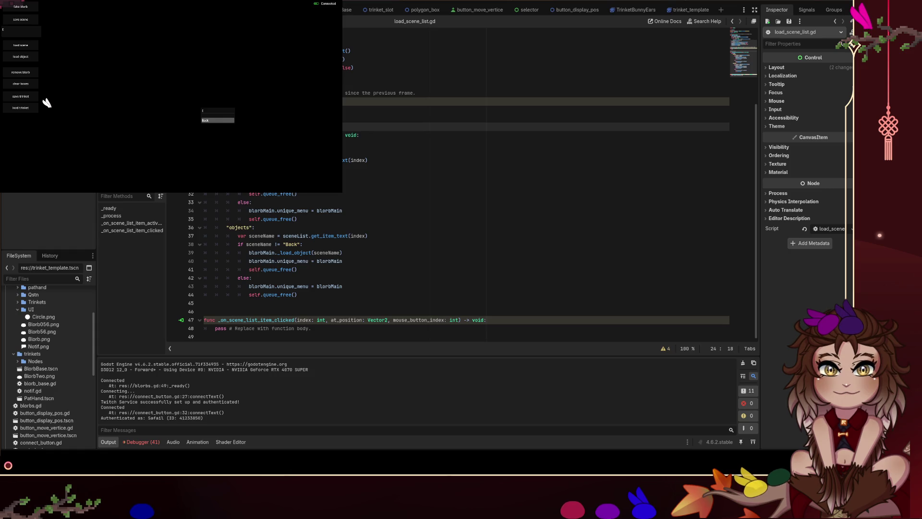
# - Add a catch-all _ case after the objects branch of the match
pyautogui.moveTo(310, 300); pyautogui.dragTo(307, 235)
pyautogui.click(334, 296)
pyautogui.press('Return')
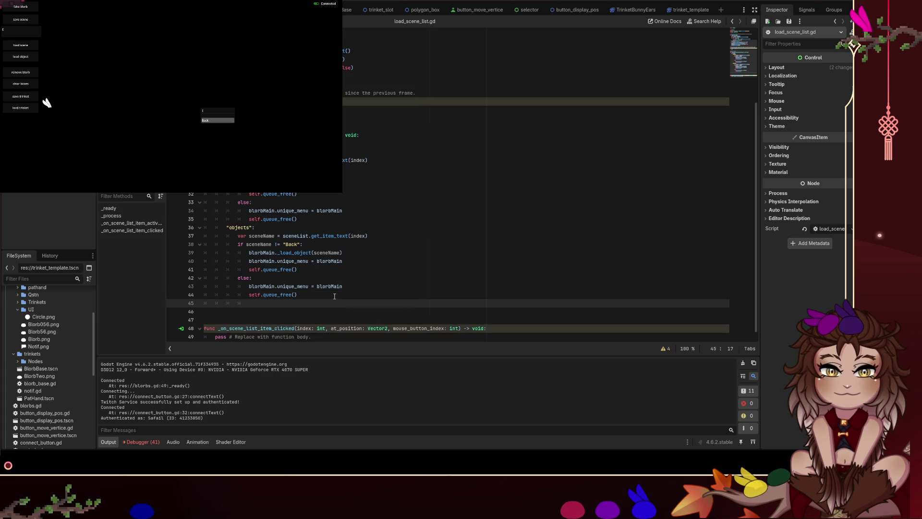
pyautogui.write('_:')
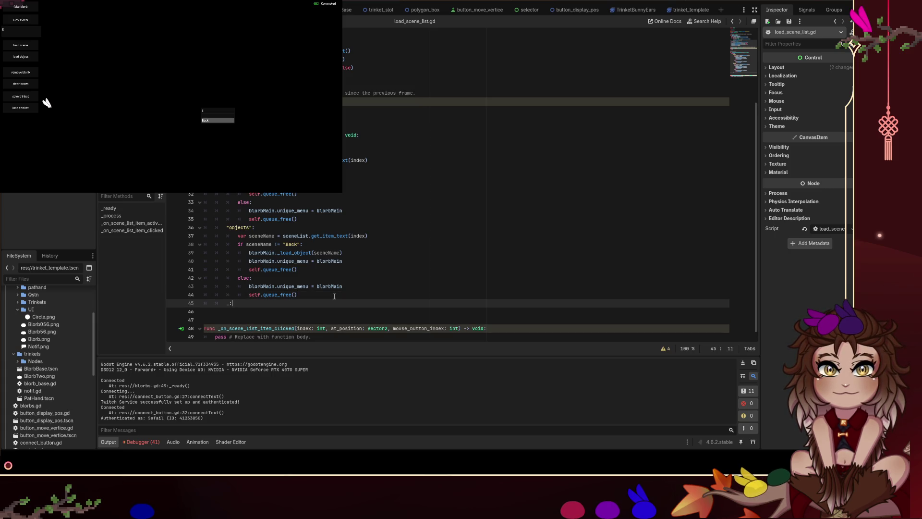
pyautogui.press('Return')
# - End both the scenes branch and the objects branch with return
pyautogui.scroll(-1, 344, 269)
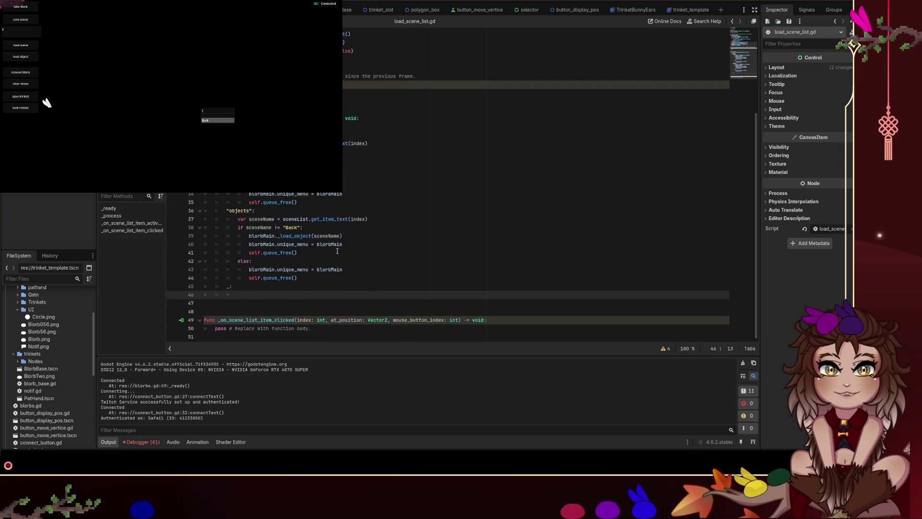
pyautogui.click(341, 201)
pyautogui.press('Return')
pyautogui.write('return')
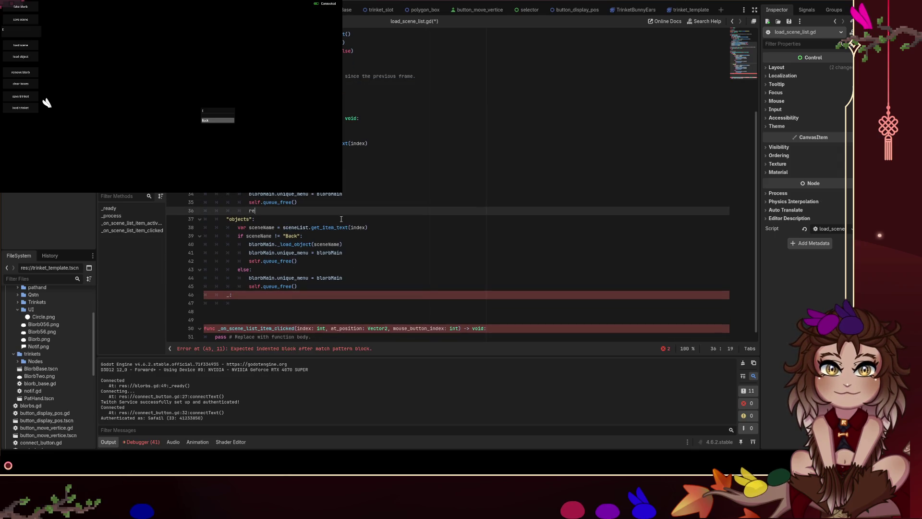
pyautogui.hotkey('shift', 'Tab')
pyautogui.scroll(-1, 326, 250)
pyautogui.click(310, 278)
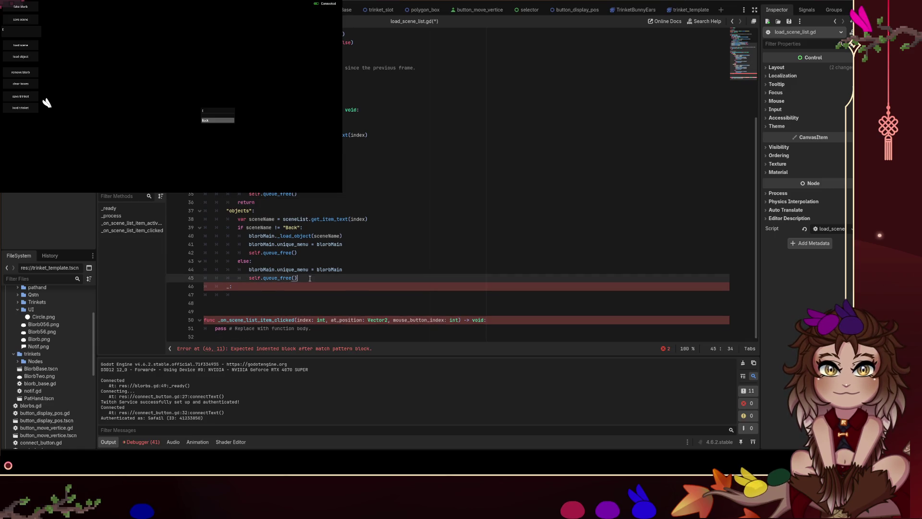
pyautogui.press('Return')
pyautogui.press('BackSpace')
pyautogui.write('return')
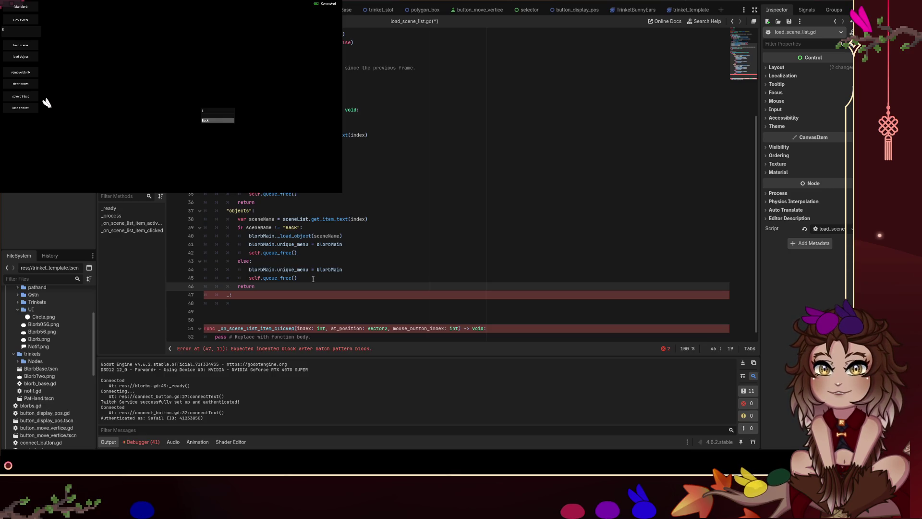
# - Give the default branch a return and a copied queue_free() call
pyautogui.press('Down')
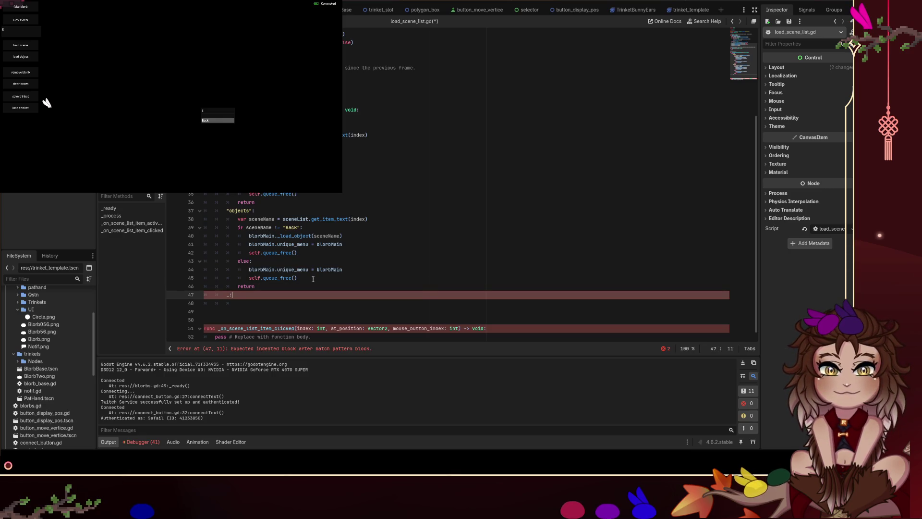
pyautogui.press('Return')
pyautogui.press('Return')
pyautogui.write('return')
pyautogui.press('Up')
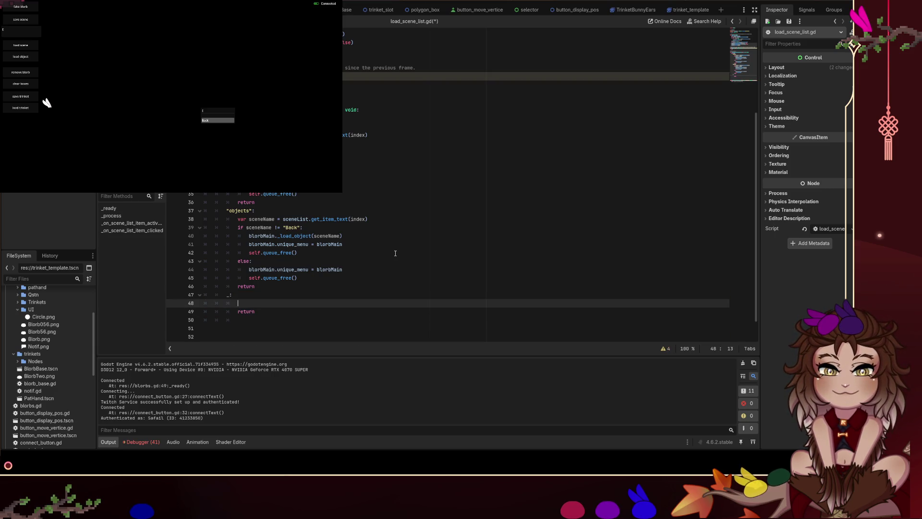
pyautogui.moveTo(309, 274)
pyautogui.mouseDown()
pyautogui.moveTo(192, 269)
pyautogui.moveTo(171, 277)
pyautogui.mouseUp()
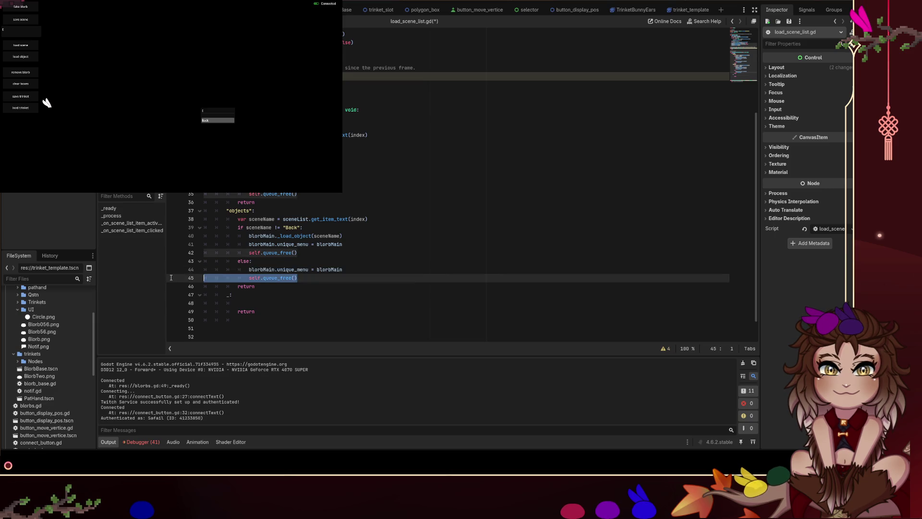
pyautogui.hotkey('ctrl', 'c')
pyautogui.click(289, 301)
pyautogui.moveTo(289, 302); pyautogui.dragTo(204, 303)
pyautogui.press('Return')
pyautogui.hotkey('ctrl', 'v')
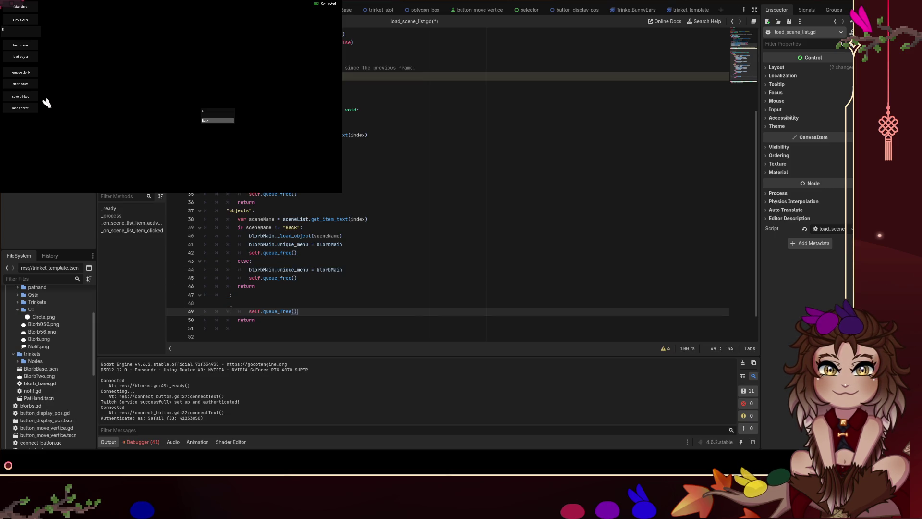
pyautogui.click(244, 312)
pyautogui.press('BackSpace')
# - Paste the unique_menu reset into the default branch
pyautogui.moveTo(359, 242); pyautogui.dragTo(246, 245)
pyautogui.click(252, 304)
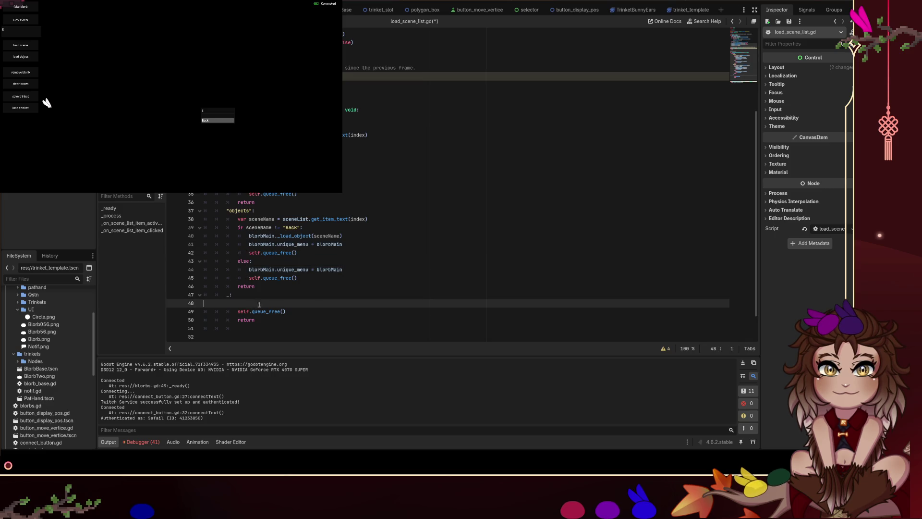
pyautogui.press('Return')
pyautogui.hotkey('ctrl', 'v')
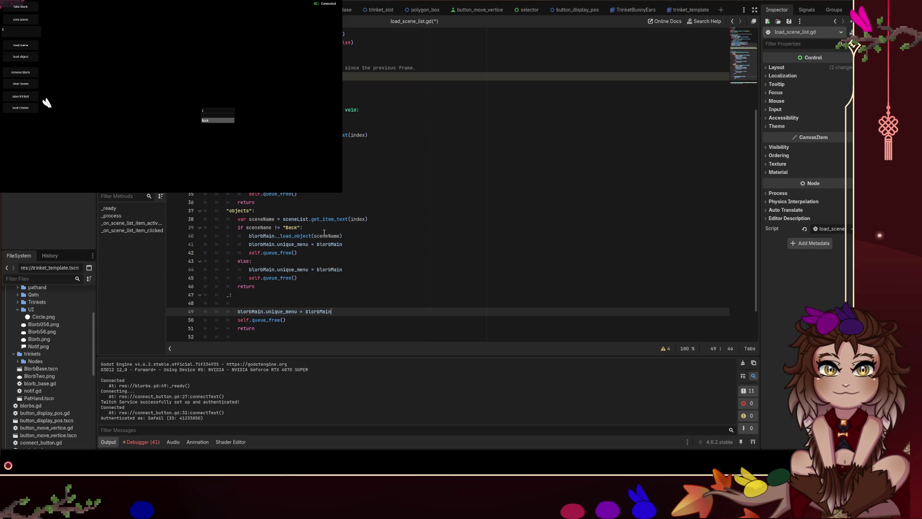
# - Copy the if sceneName != "Back": check into the default branch
pyautogui.click(311, 228)
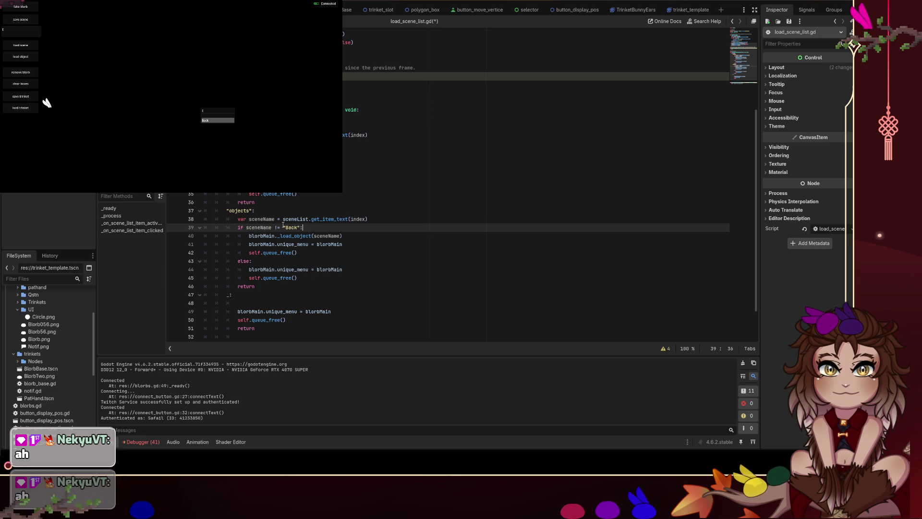
pyautogui.moveTo(310, 228); pyautogui.dragTo(188, 228)
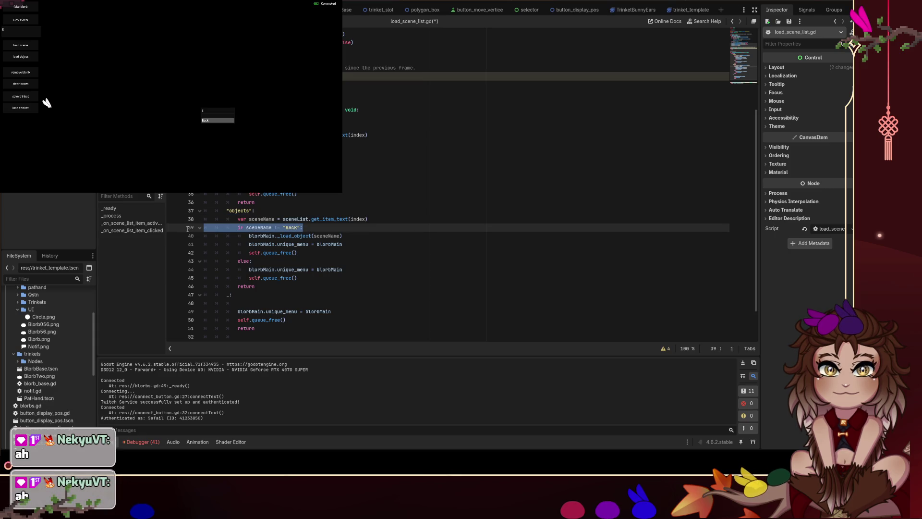
pyautogui.scroll(-1, 309, 244)
pyautogui.moveTo(240, 277); pyautogui.dragTo(192, 275)
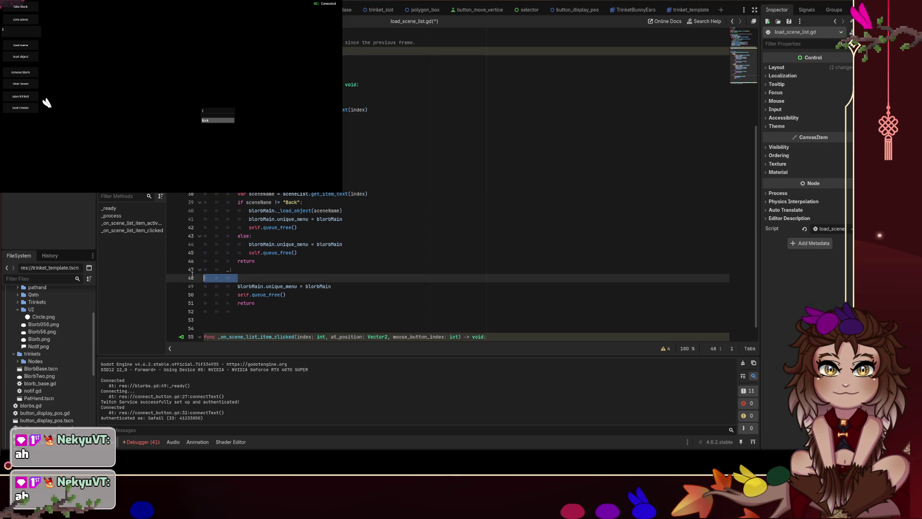
pyautogui.click(294, 236)
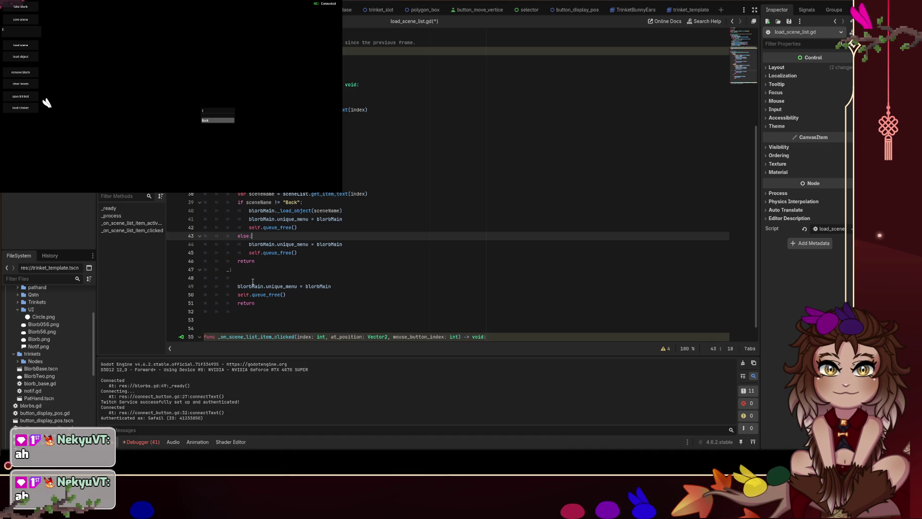
pyautogui.moveTo(254, 282); pyautogui.dragTo(167, 283)
pyautogui.hotkey('ctrl', 'v')
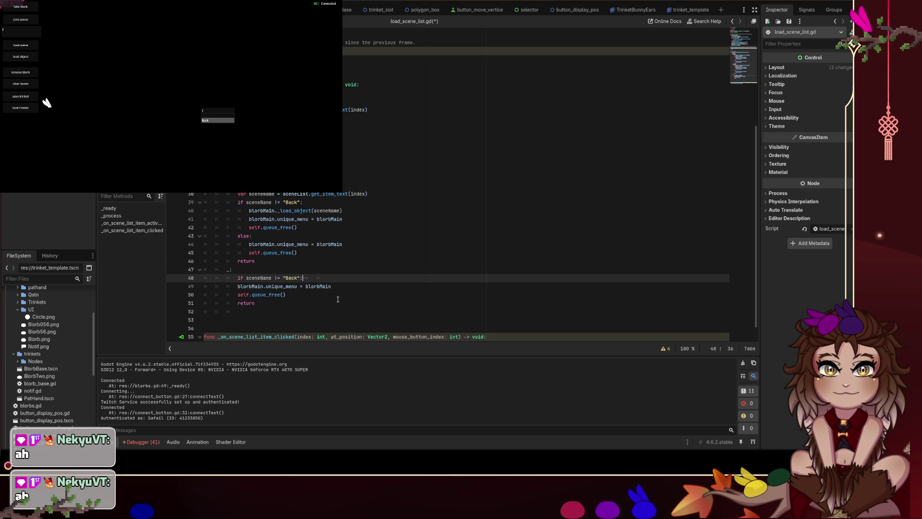
pyautogui.press('Return')
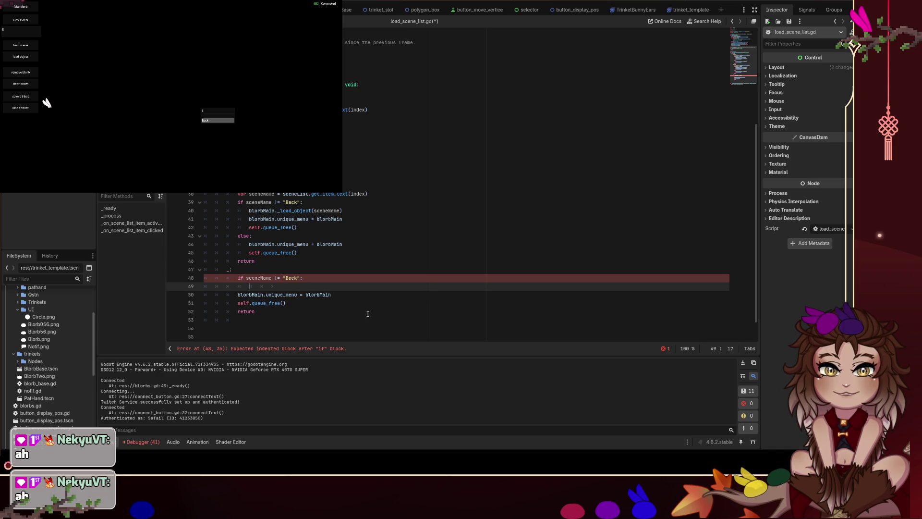
pyautogui.scroll(2, 369, 310)
pyautogui.scroll(-2, 373, 306)
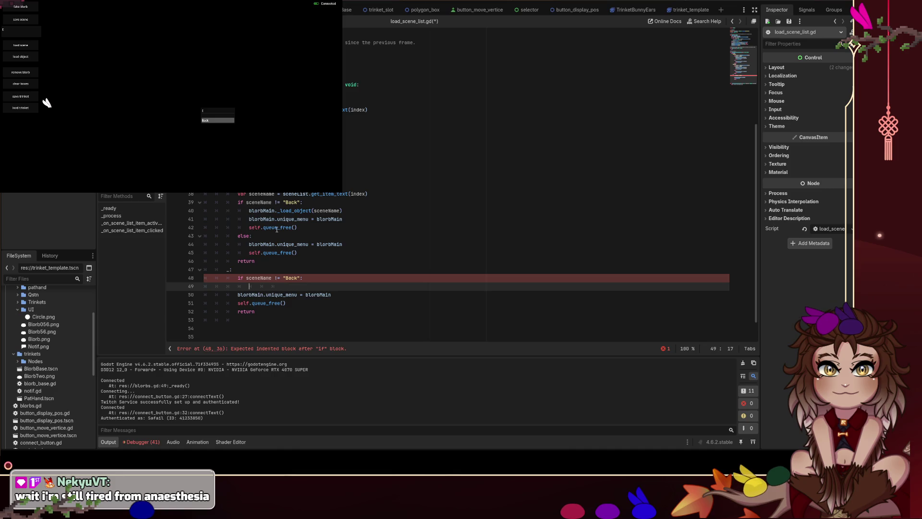
# - Compare the objects branch's Back check and else line with the default case
pyautogui.press('Up')
pyautogui.press('Up')
pyautogui.press('Up')
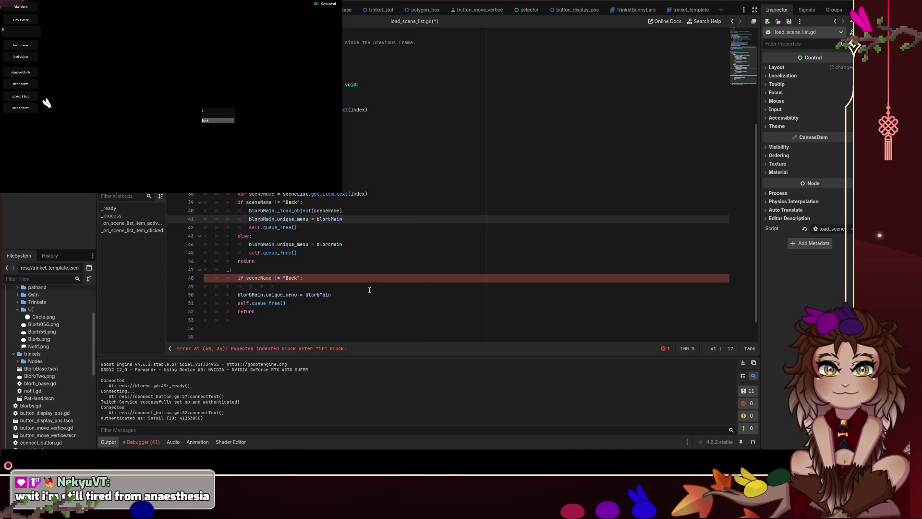
pyautogui.press('Up')
pyautogui.press('Up')
pyautogui.press('Left')
pyautogui.press('Left')
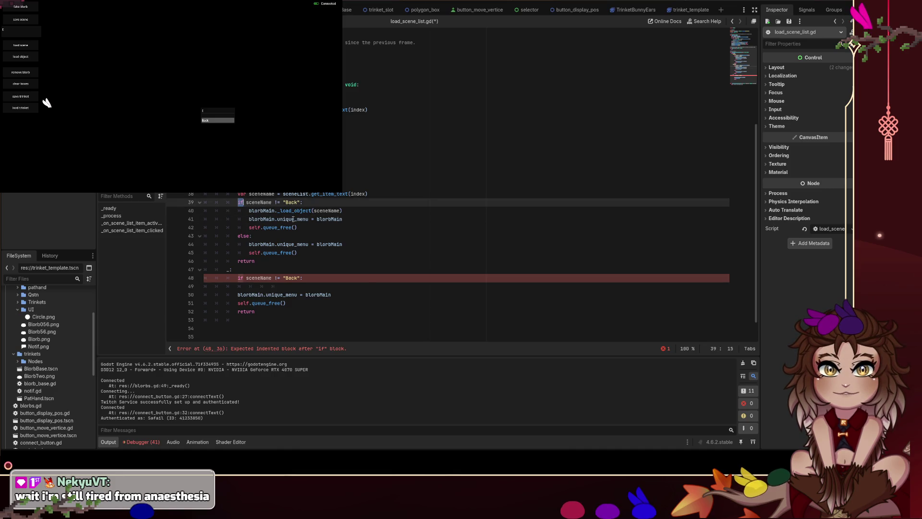
pyautogui.moveTo(290, 232); pyautogui.dragTo(169, 234)
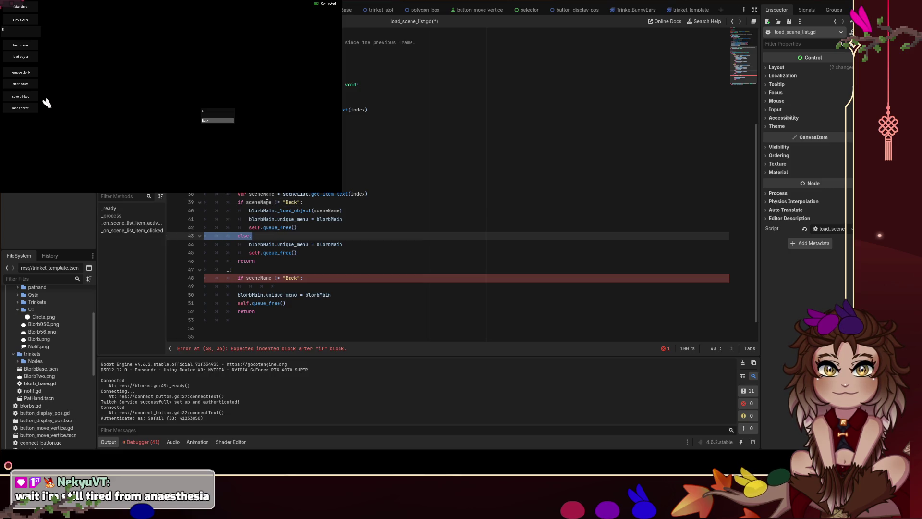
pyautogui.click(384, 269)
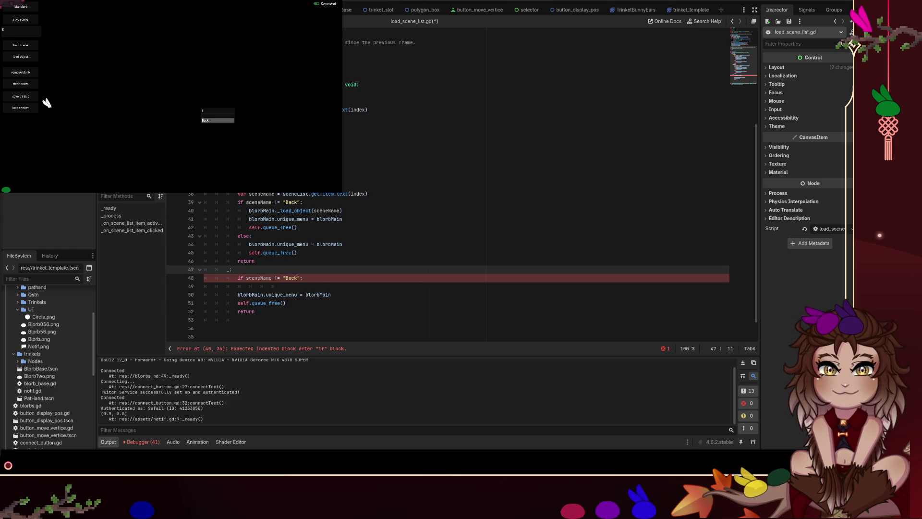
pyautogui.click(423, 193)
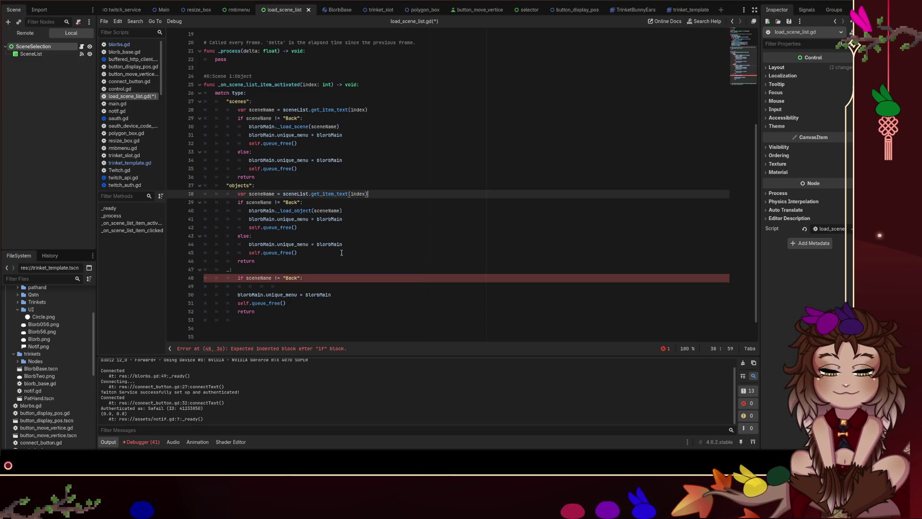
# - Dedent the scenes branch's reset and queue_free lines and delete its redundant else block
pyautogui.click(310, 146)
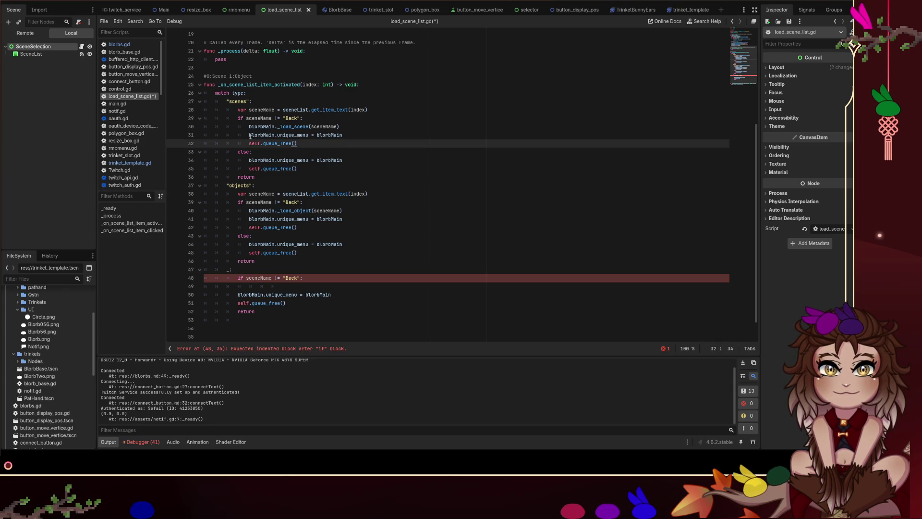
pyautogui.click(277, 118)
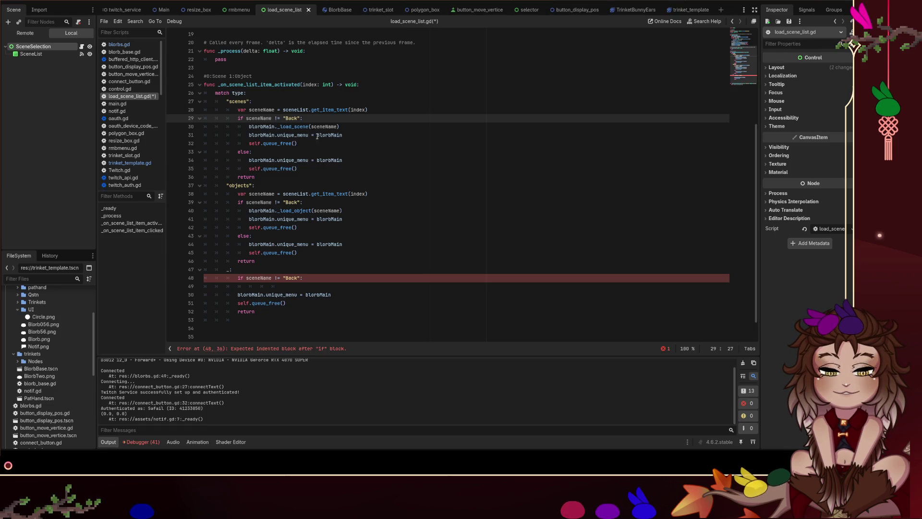
pyautogui.click(251, 134)
pyautogui.hotkey('shift', 'Tab')
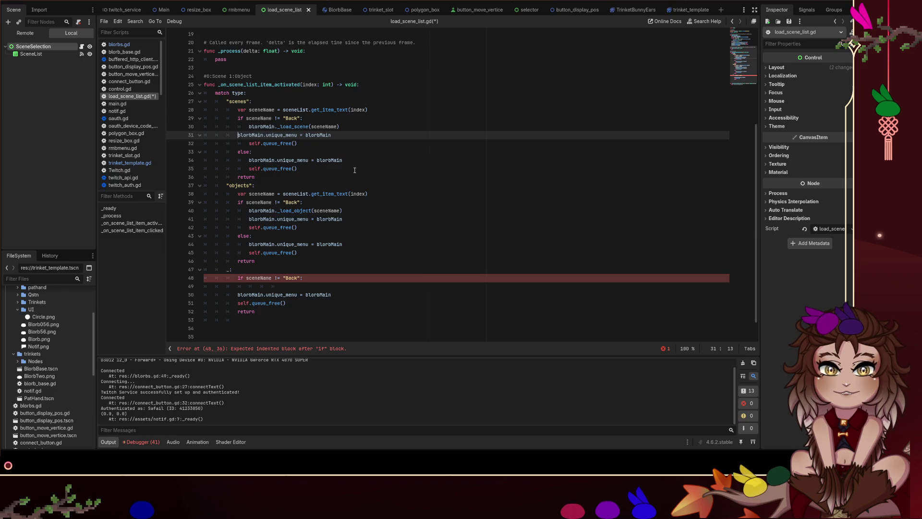
pyautogui.press('Down')
pyautogui.hotkey('shift', 'Tab')
pyautogui.press('Down')
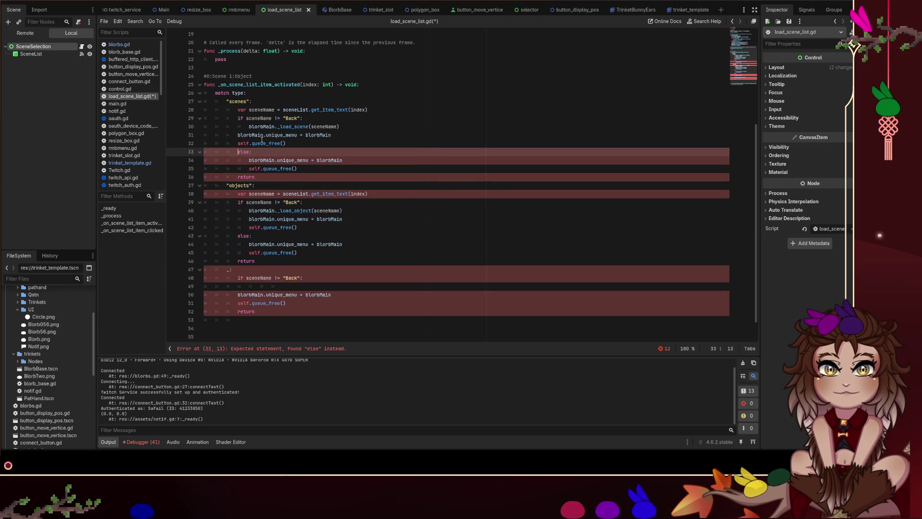
pyautogui.click(351, 127)
pyautogui.press('Return')
pyautogui.moveTo(297, 176)
pyautogui.mouseDown()
pyautogui.moveTo(206, 153)
pyautogui.moveTo(169, 160)
pyautogui.mouseUp()
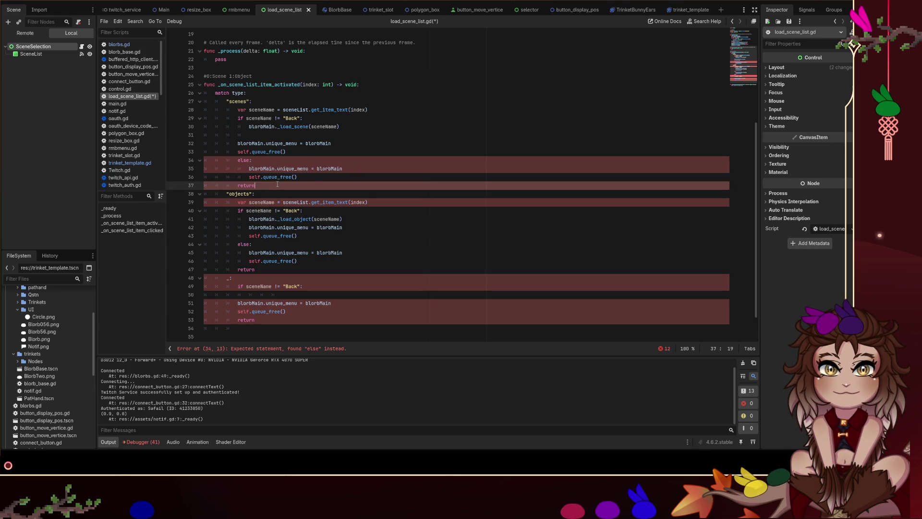
pyautogui.press('BackSpace')
pyautogui.press('BackSpace')
pyautogui.press('Up')
pyautogui.press('Up')
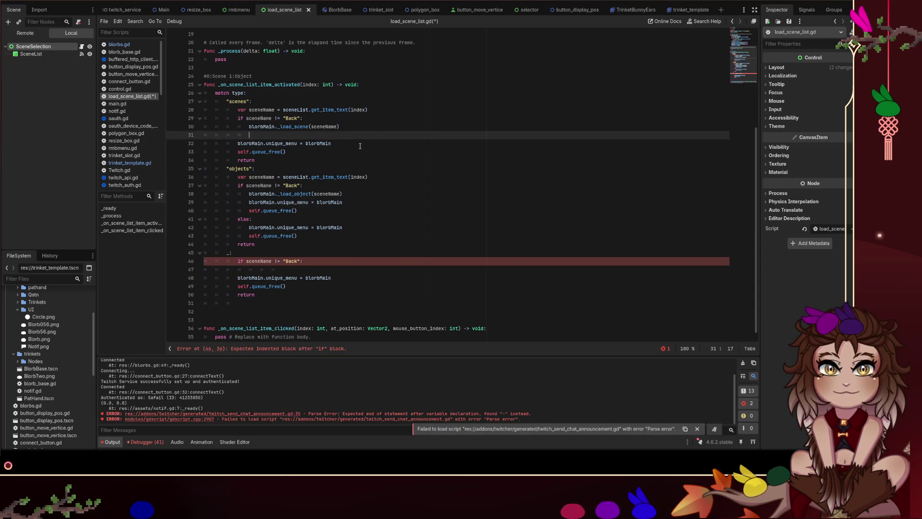
pyautogui.press('BackSpace')
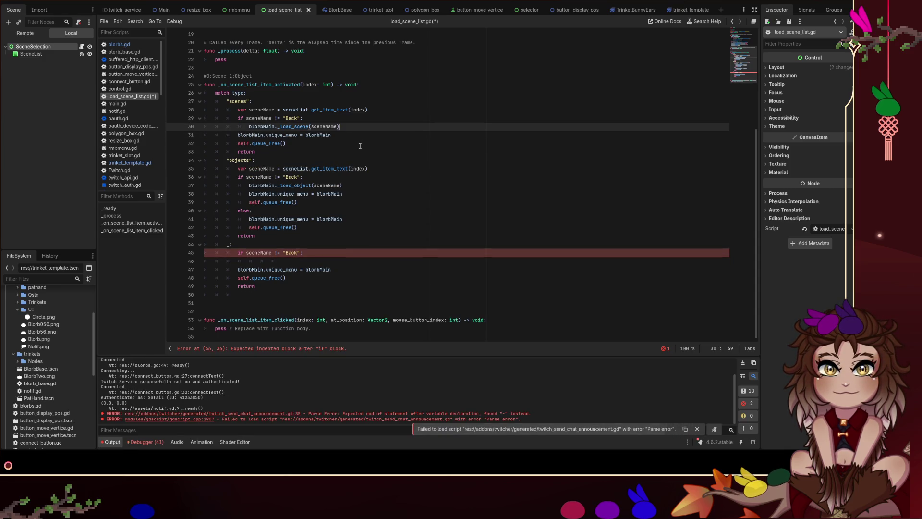
# - Copy lines 31–33 over the objects else block and delete the duplicate unique_menu line
pyautogui.click(276, 151)
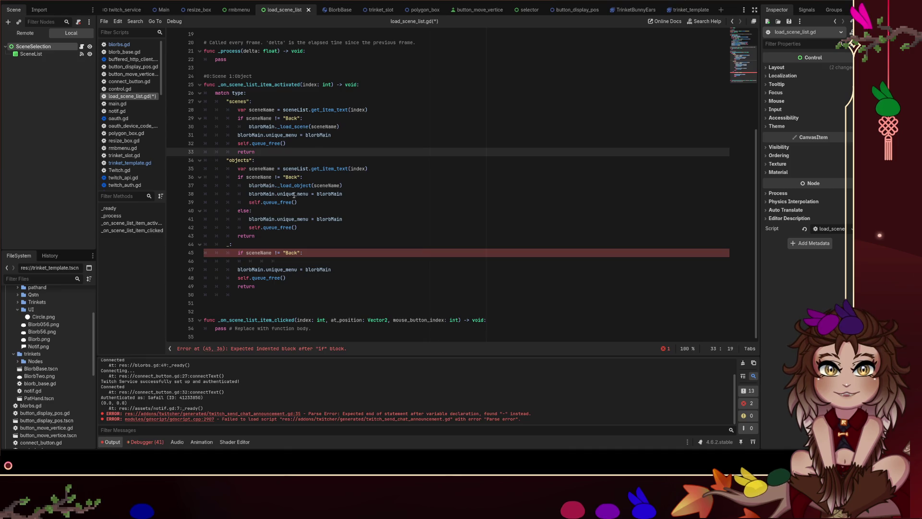
pyautogui.moveTo(280, 151)
pyautogui.mouseDown()
pyautogui.moveTo(207, 142)
pyautogui.moveTo(152, 120)
pyautogui.moveTo(156, 134)
pyautogui.mouseUp()
pyautogui.click(279, 150)
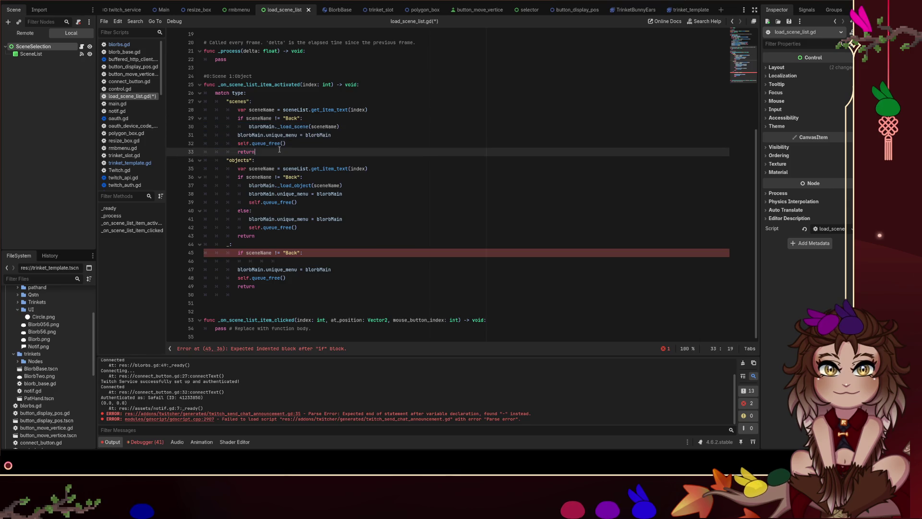
pyautogui.moveTo(279, 150); pyautogui.dragTo(161, 128)
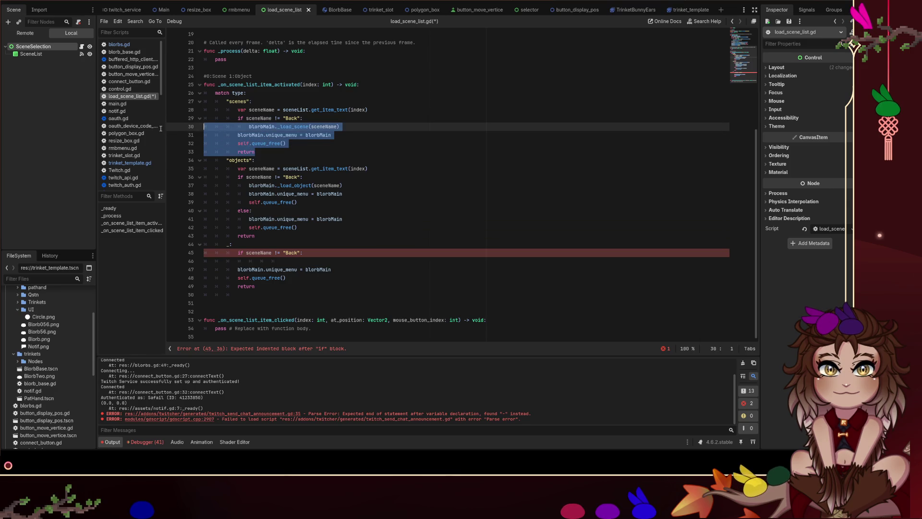
pyautogui.click(348, 145)
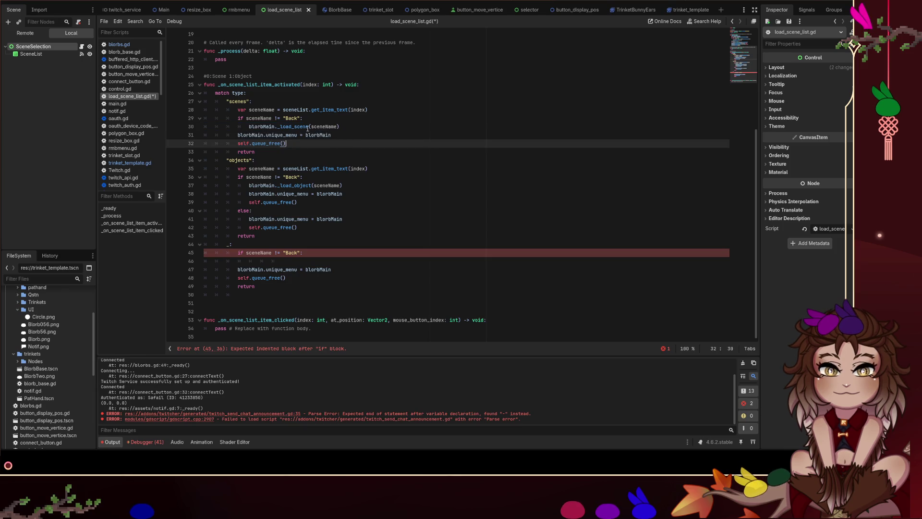
pyautogui.moveTo(269, 152); pyautogui.dragTo(184, 135)
pyautogui.hotkey('ctrl', 'c')
pyautogui.moveTo(269, 236); pyautogui.dragTo(204, 202)
pyautogui.hotkey('ctrl', 'v')
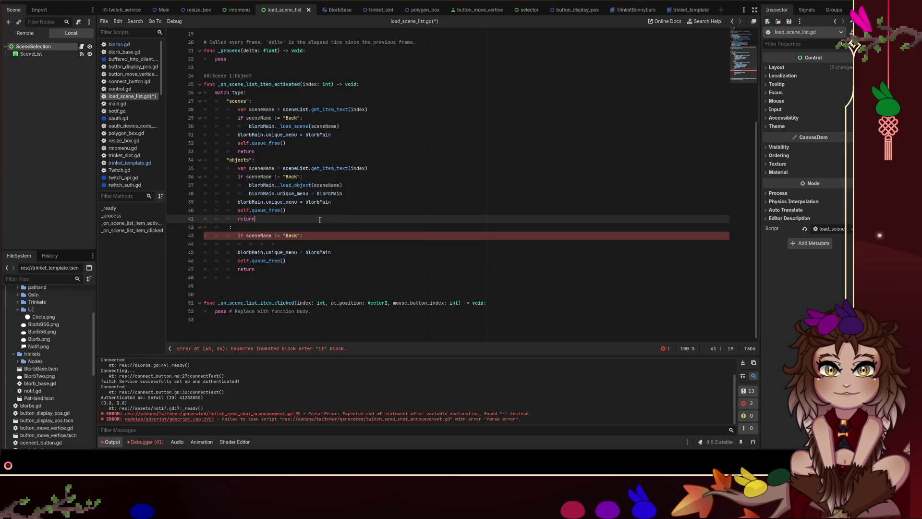
pyautogui.tripleClick(361, 197)
pyautogui.press('BackSpace')
pyautogui.press('BackSpace')
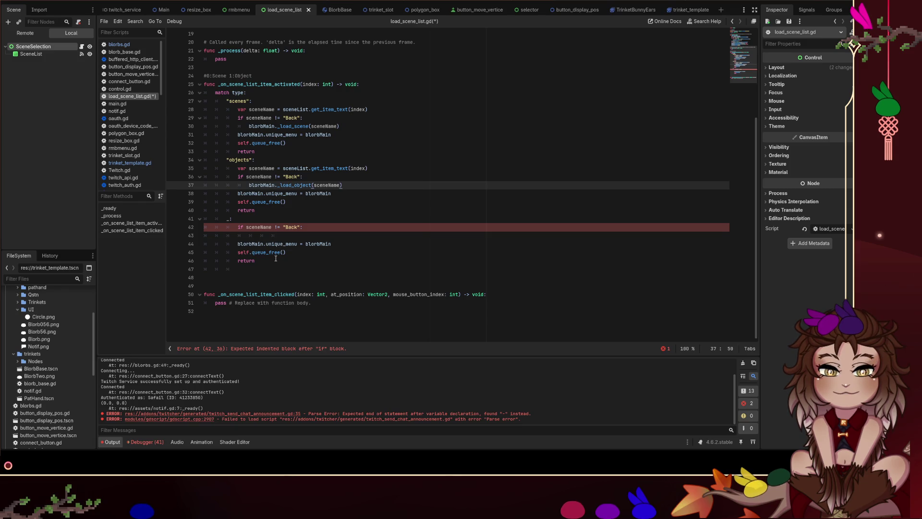
# - Replace the incomplete default branch with a copy of the objects branch block
pyautogui.moveTo(271, 209); pyautogui.dragTo(192, 168)
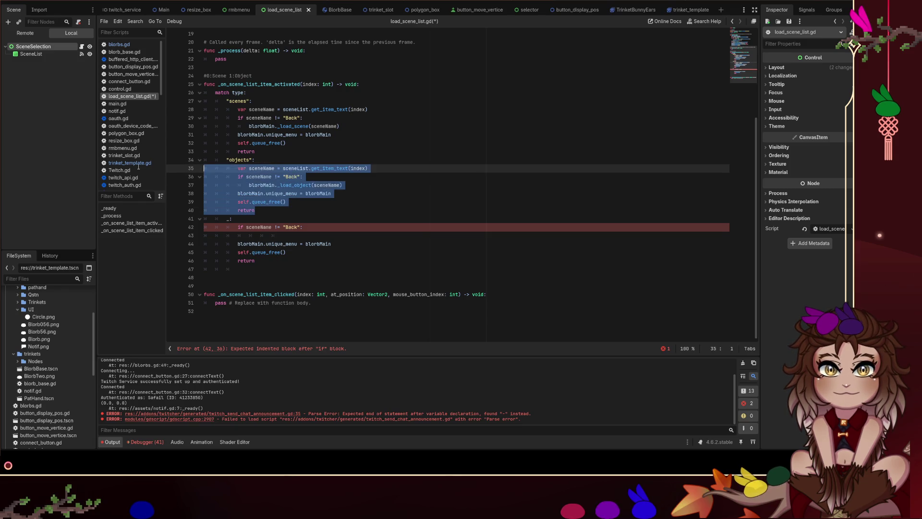
pyautogui.hotkey('ctrl', 'c')
pyautogui.click(264, 262)
pyautogui.hotkey('shift', 'Up')
pyautogui.hotkey('shift', 'Up')
pyautogui.hotkey('shift', 'Up')
pyautogui.hotkey('shift', 'Home')
pyautogui.hotkey('ctrl', 'v')
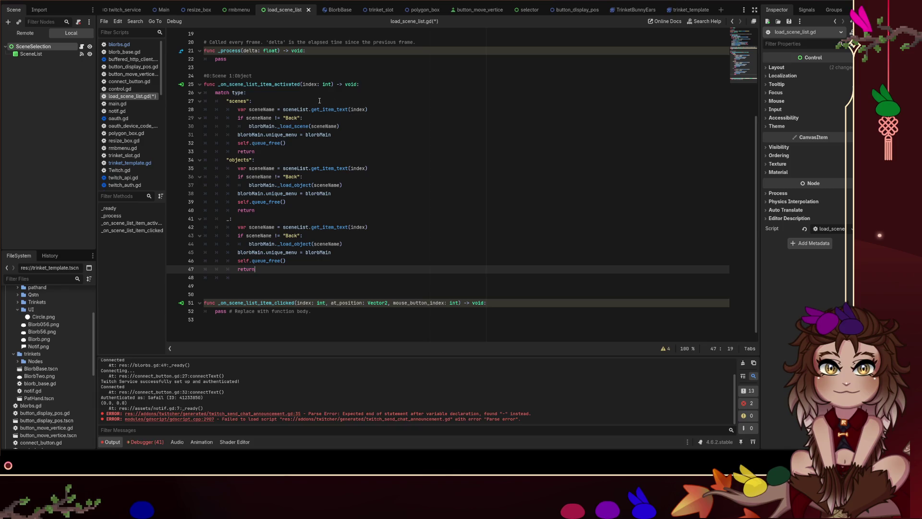
# - Move the sceneName declaration above the match and delete its duplicate declarations
pyautogui.moveTo(394, 109); pyautogui.dragTo(233, 109)
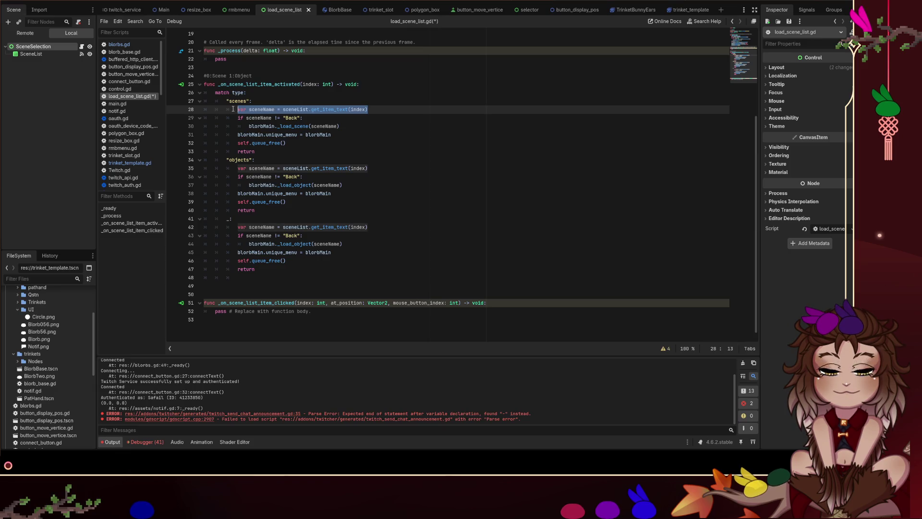
pyautogui.hotkey('ctrl', 'x')
pyautogui.click(368, 85)
pyautogui.press('Return')
pyautogui.hotkey('ctrl', 'v')
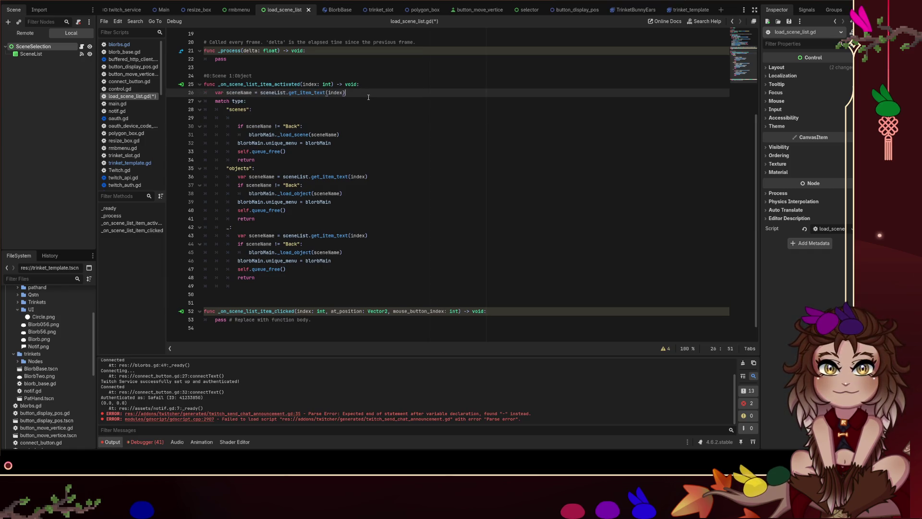
pyautogui.moveTo(368, 176); pyautogui.dragTo(183, 178)
pyautogui.press('BackSpace')
pyautogui.press('BackSpace')
pyautogui.moveTo(204, 226); pyautogui.dragTo(368, 226)
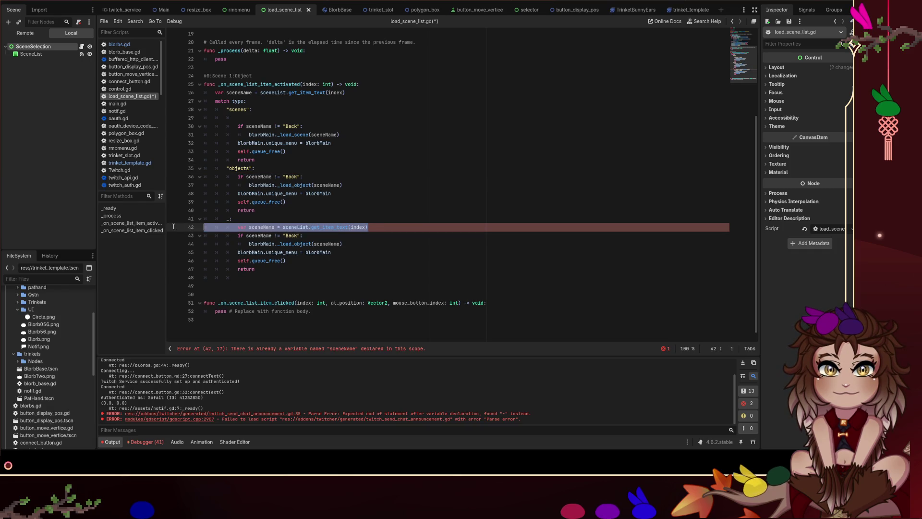
pyautogui.press('BackSpace')
pyautogui.press('BackSpace')
pyautogui.click(233, 114)
pyautogui.press('BackSpace')
pyautogui.press('BackSpace')
pyautogui.press('BackSpace')
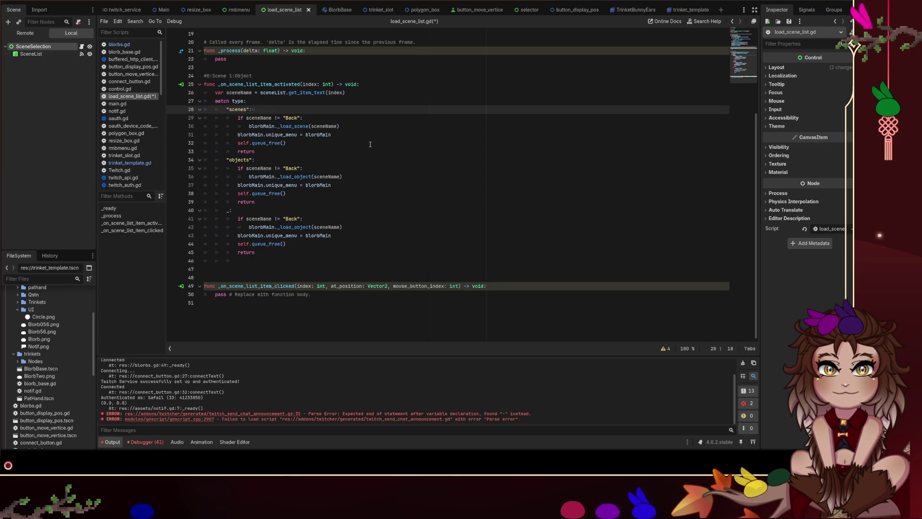
# - Change the default branch call to blorbMain._load_variant(sceneName) and open blorbs.gd
pyautogui.click(310, 227)
pyautogui.press('BackSpace')
pyautogui.press('BackSpace')
pyautogui.press('BackSpace')
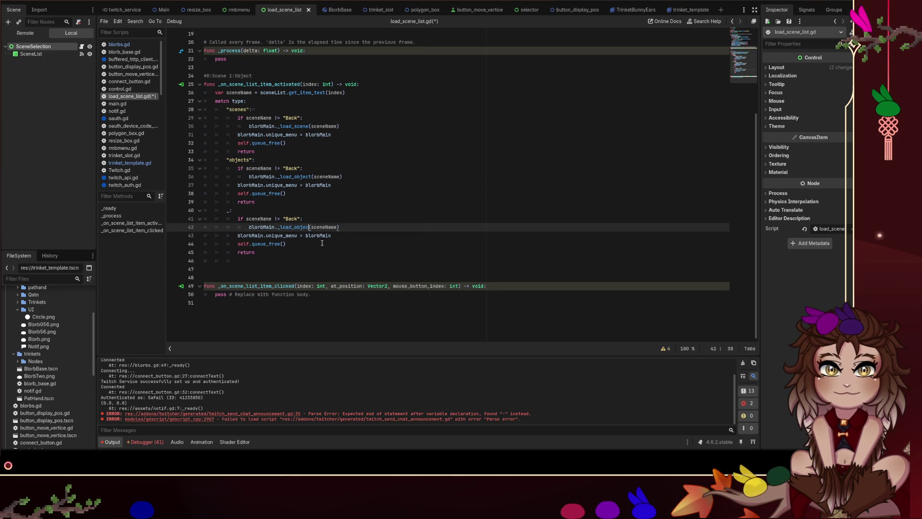
pyautogui.write('variant')
pyautogui.click(343, 211)
pyautogui.click(312, 255)
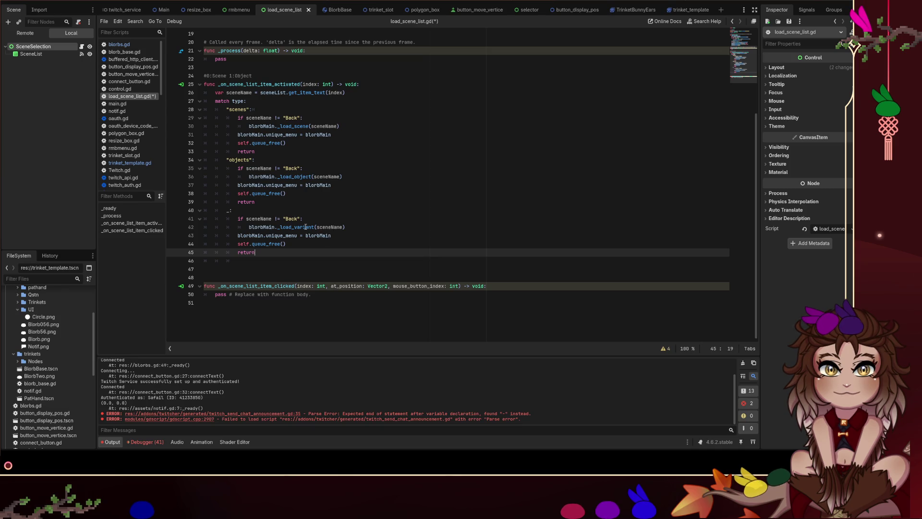
pyautogui.click(118, 44)
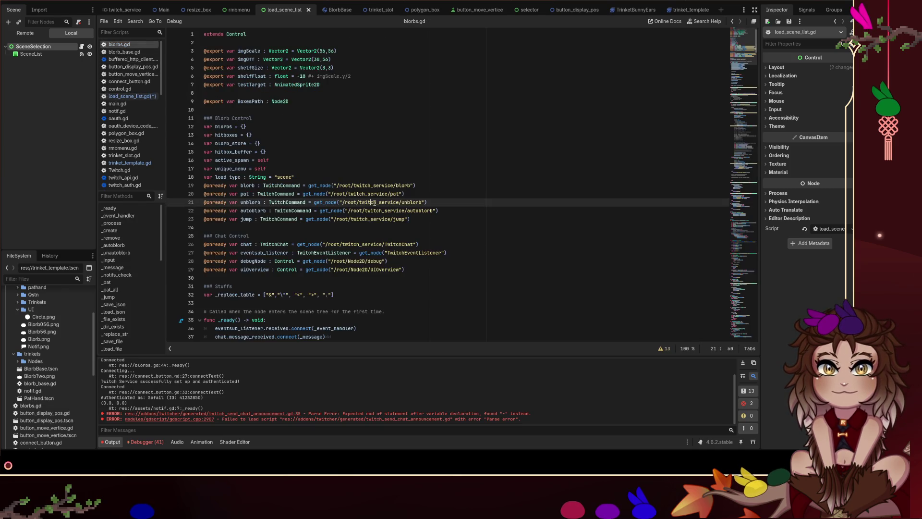
# - Copy loadVariant from blorbs.gd over the _load_variant call on line 42, then save load_scene_list.gd
pyautogui.hotkey('ctrl', 'f')
pyautogui.write('_load_variant')
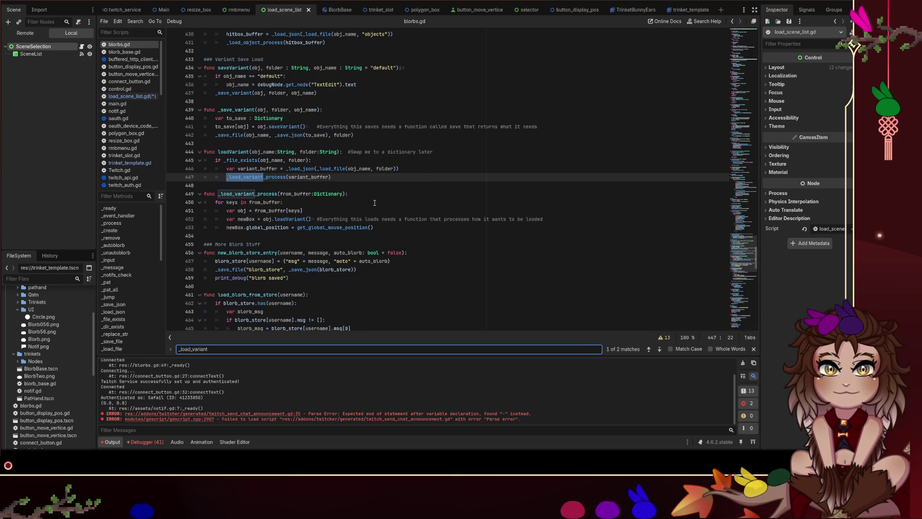
pyautogui.doubleClick(233, 152)
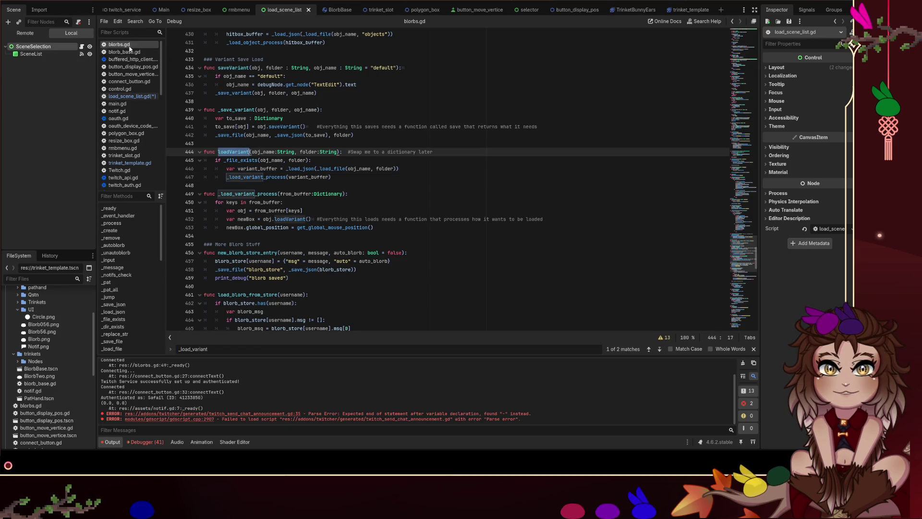
pyautogui.click(140, 97)
pyautogui.doubleClick(295, 252)
pyautogui.hotkey('ctrl', 'v')
pyautogui.click(391, 227)
pyautogui.hotkey('ctrl', 's')
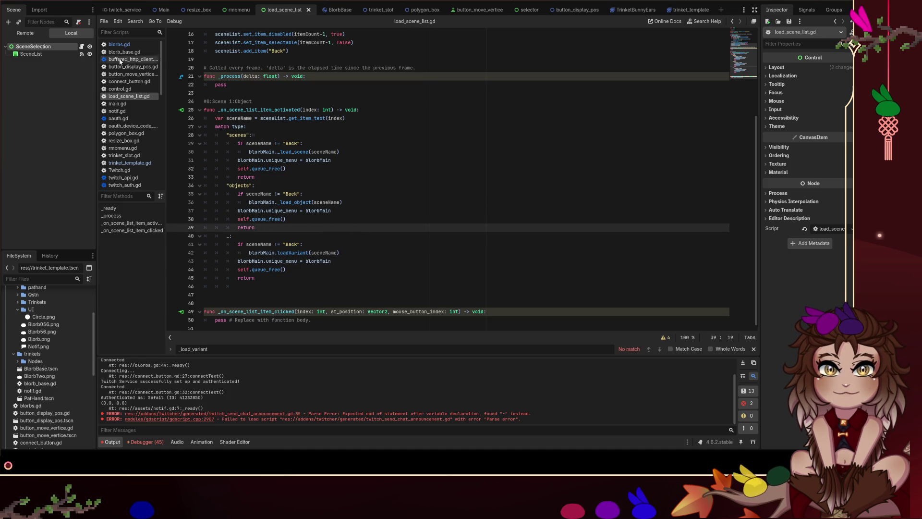
# - Recheck the loadVariant definition in blorbs.gd, then return to line 42 of load_scene_list.gd
pyautogui.click(127, 46)
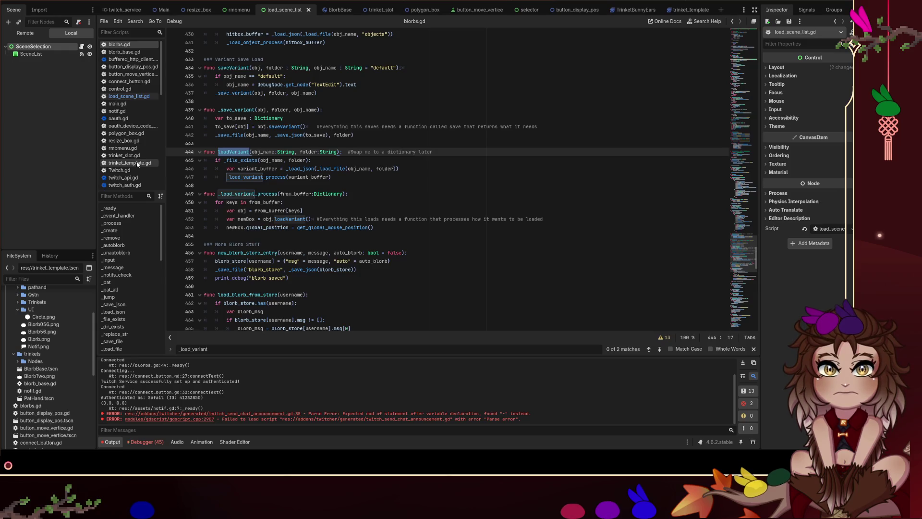
pyautogui.click(129, 96)
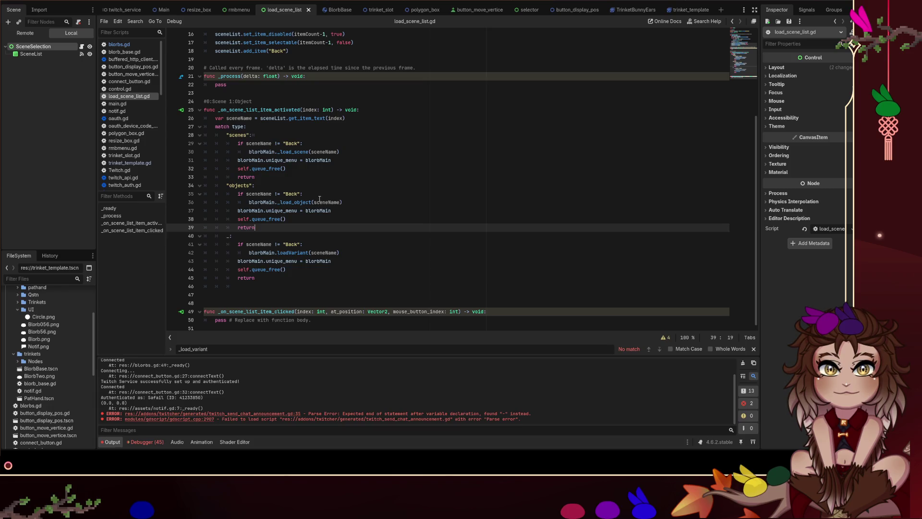
pyautogui.click(338, 253)
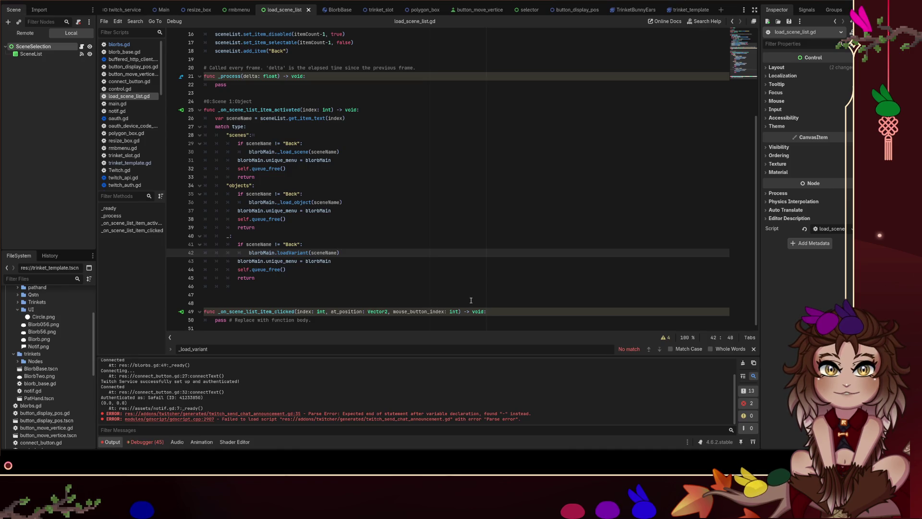
pyautogui.scroll(5, 461, 236)
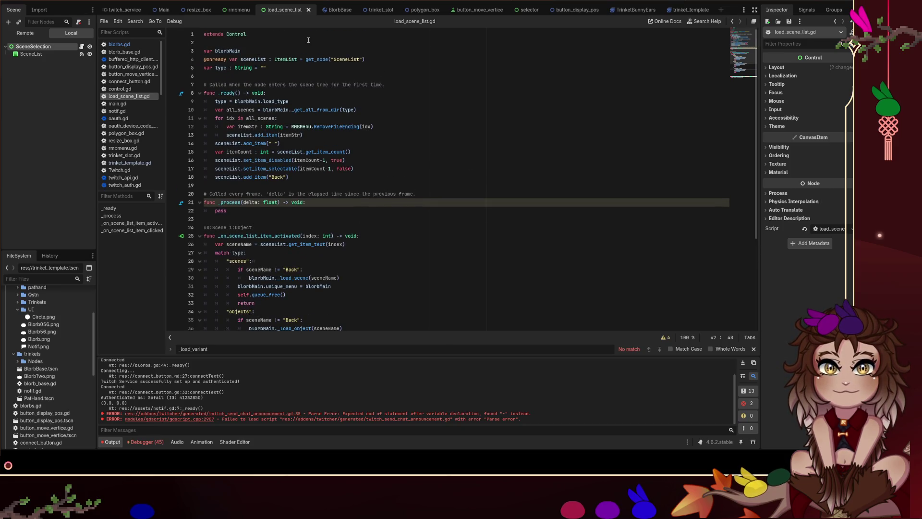
pyautogui.click(139, 46)
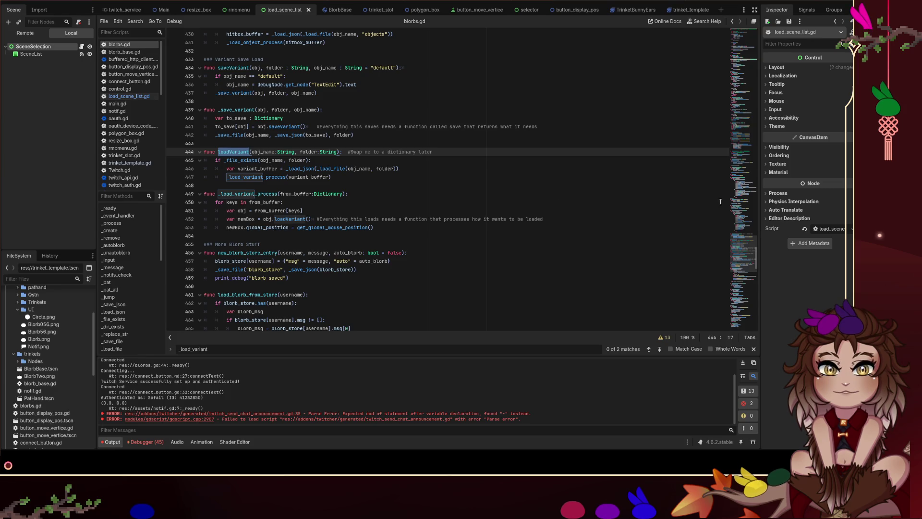
pyautogui.click(753, 303)
pyautogui.scroll(-10, 753, 303)
pyautogui.click(375, 291)
pyautogui.keyDown('ctrl'); pyautogui.click(280, 318); pyautogui.keyUp('ctrl')
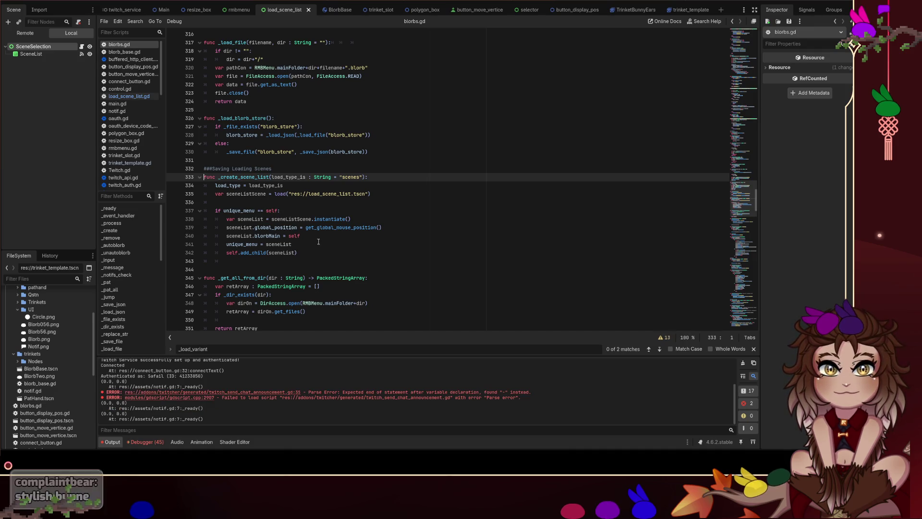
pyautogui.doubleClick(295, 177)
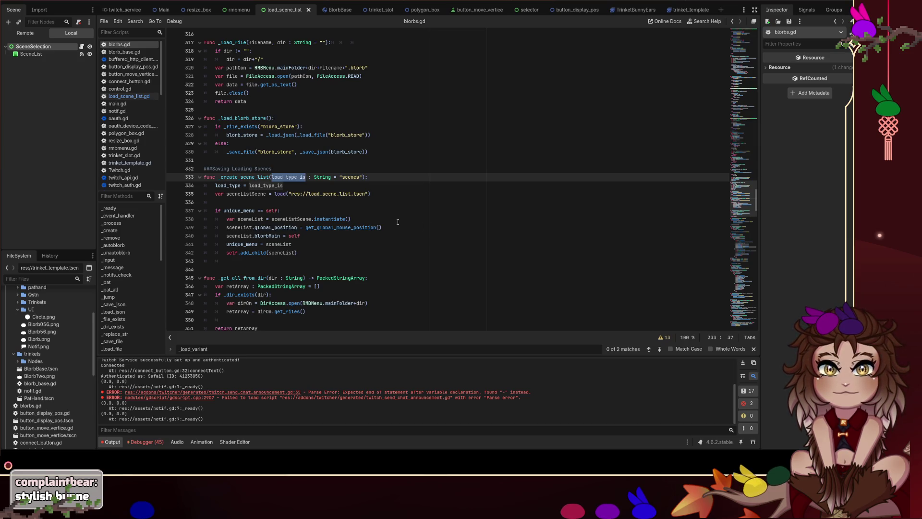
pyautogui.click(130, 97)
pyautogui.click(125, 44)
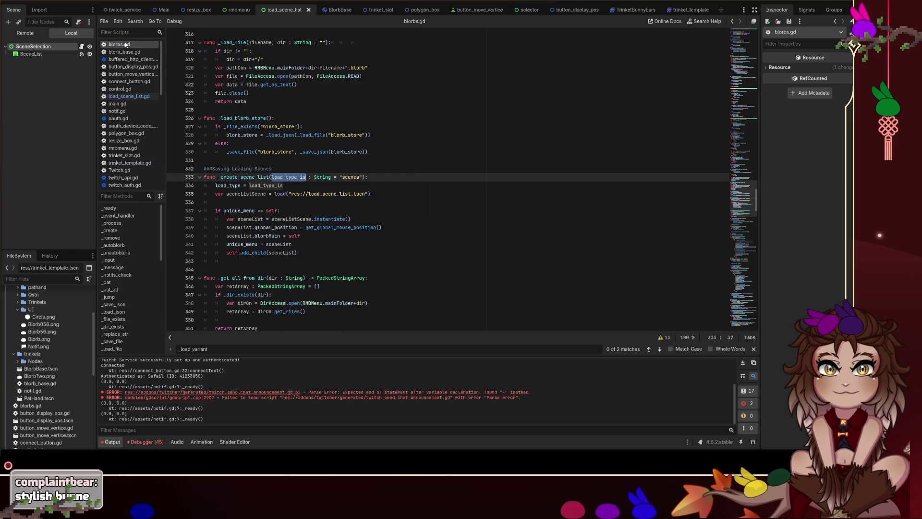
pyautogui.click(117, 104)
pyautogui.click(120, 89)
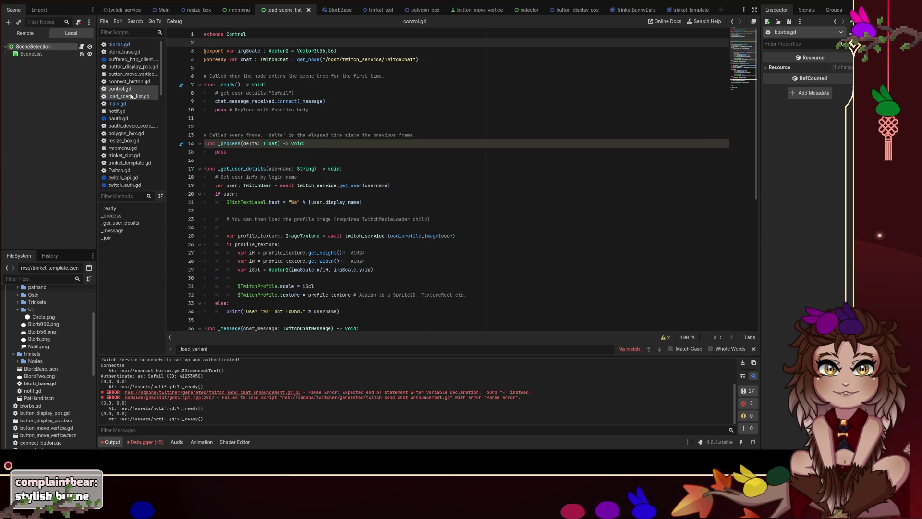
pyautogui.click(129, 96)
pyautogui.scroll(-5, 338, 203)
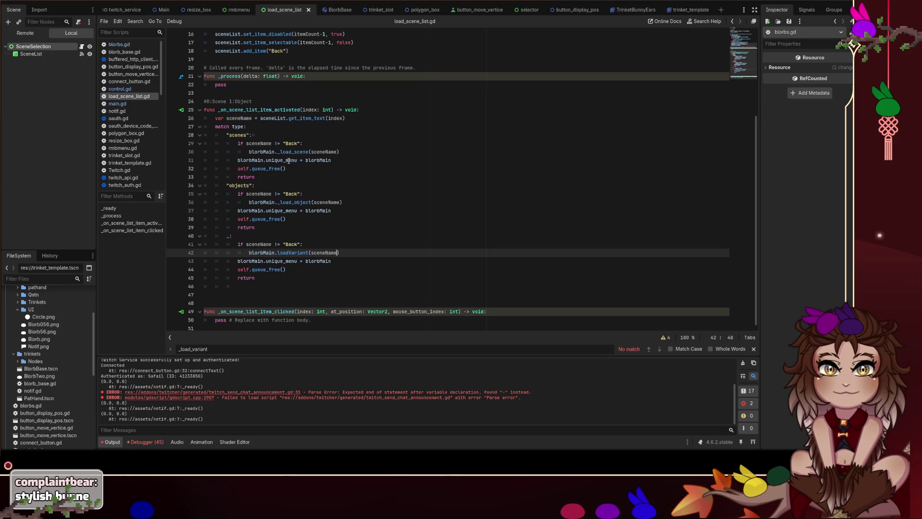
# - Trace load_type on line 9 back to the type variable declared on line 5
pyautogui.scroll(5, 294, 162)
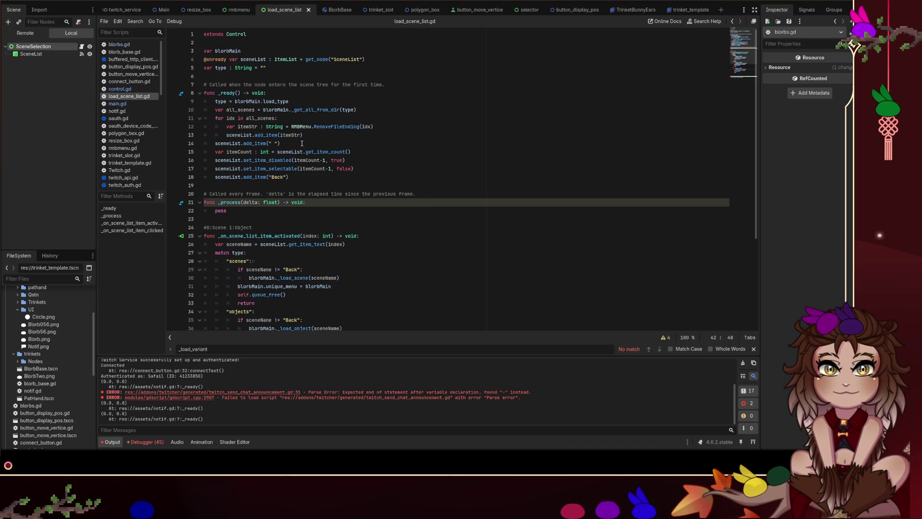
pyautogui.doubleClick(277, 102)
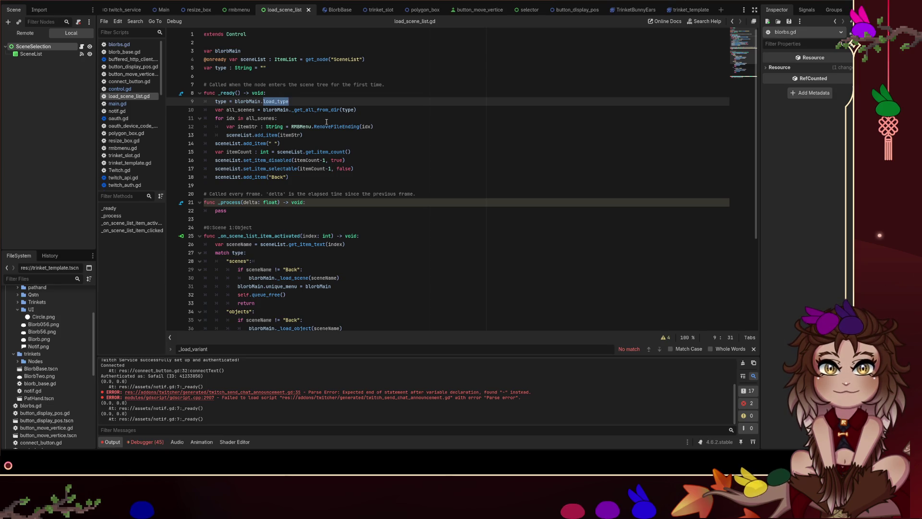
pyautogui.press('Up')
pyautogui.press('Up')
pyautogui.press('Up')
pyautogui.press('Home')
pyautogui.hotkey('ctrl', 'shift', 'Right')
pyautogui.press('Right')
pyautogui.hotkey('ctrl', 'shift', 'Right')
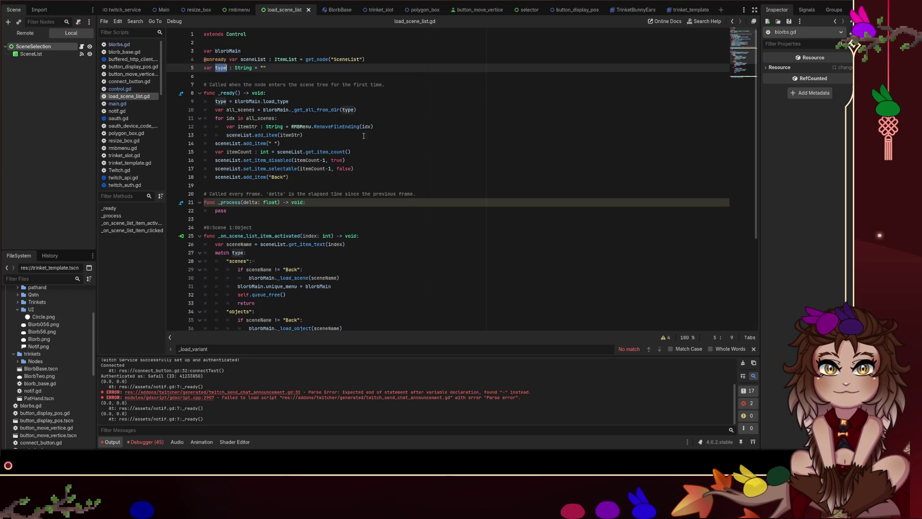
# - Change line 42 to blorbMain.loadVariant(sceneName, type) and re-run the project with F5
pyautogui.scroll(-4, 355, 143)
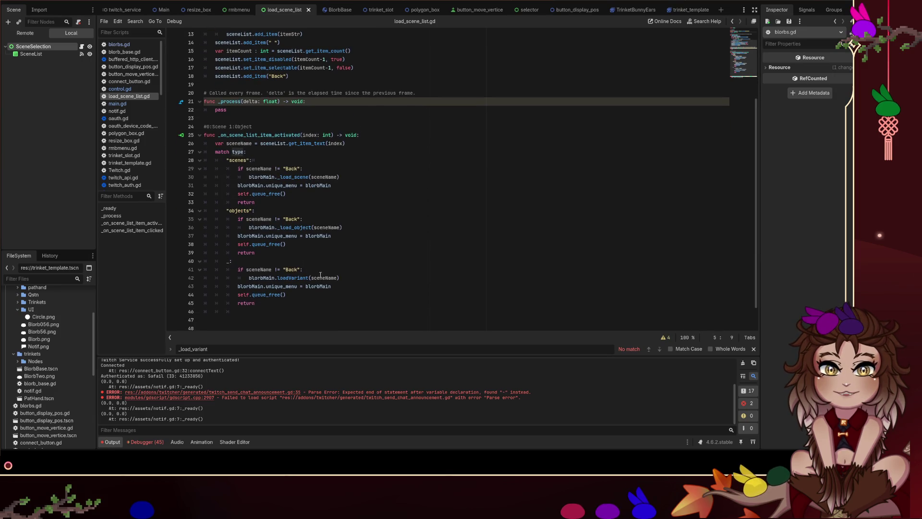
pyautogui.click(341, 278)
pyautogui.write(', ty')
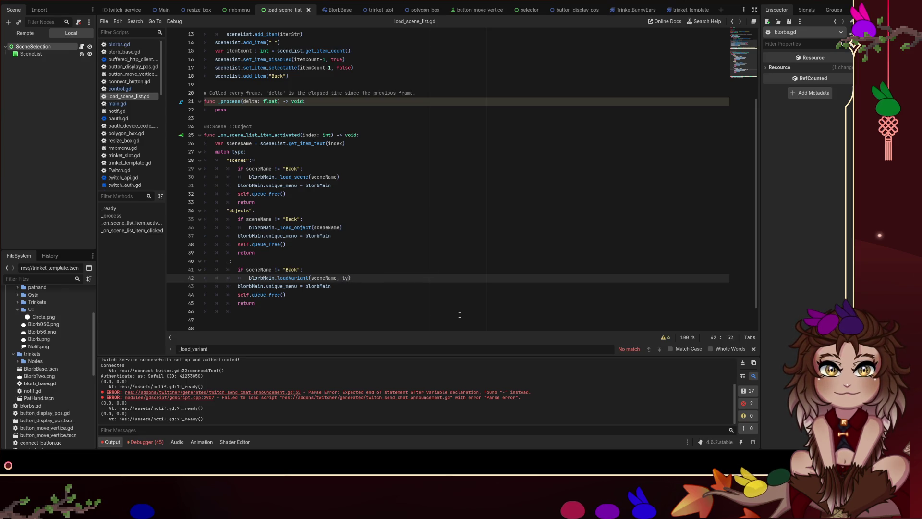
pyautogui.write('pe')
pyautogui.click(557, 162)
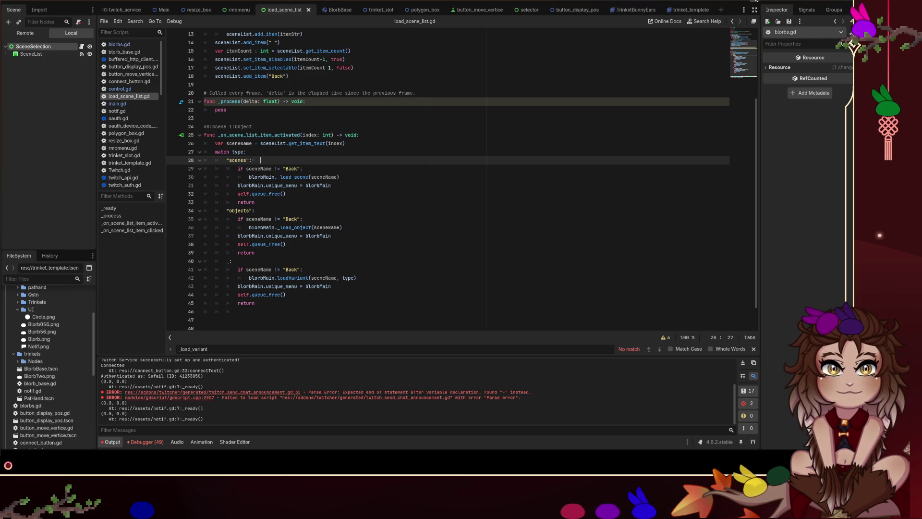
pyautogui.press('F5')
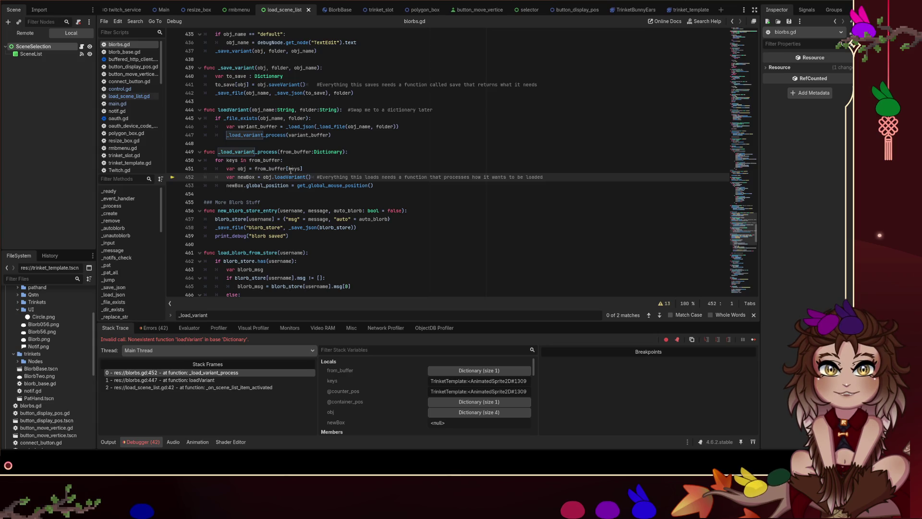
# - Highlight loadVariant uses, expand the obj Dictionary in Stack Variables, and go to blorbs.gd line 451
pyautogui.doubleClick(290, 177)
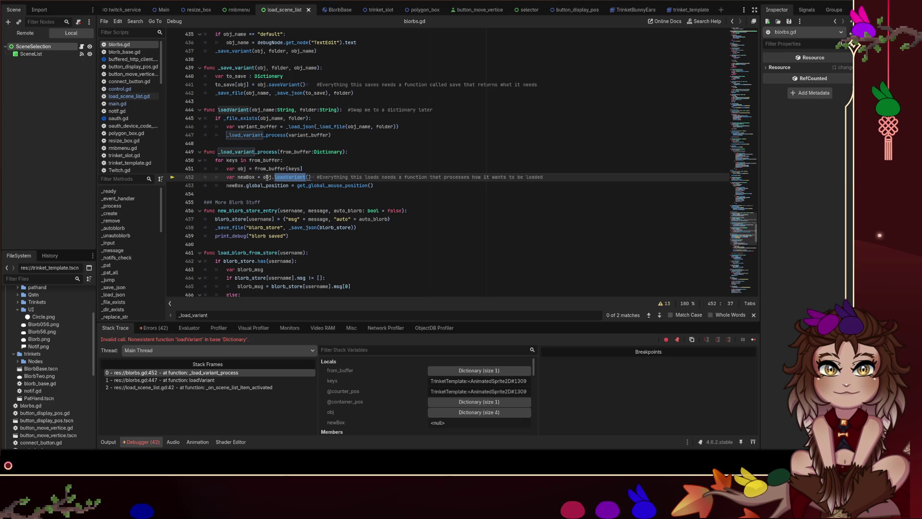
pyautogui.click(473, 412)
pyautogui.scroll(-2, 412, 389)
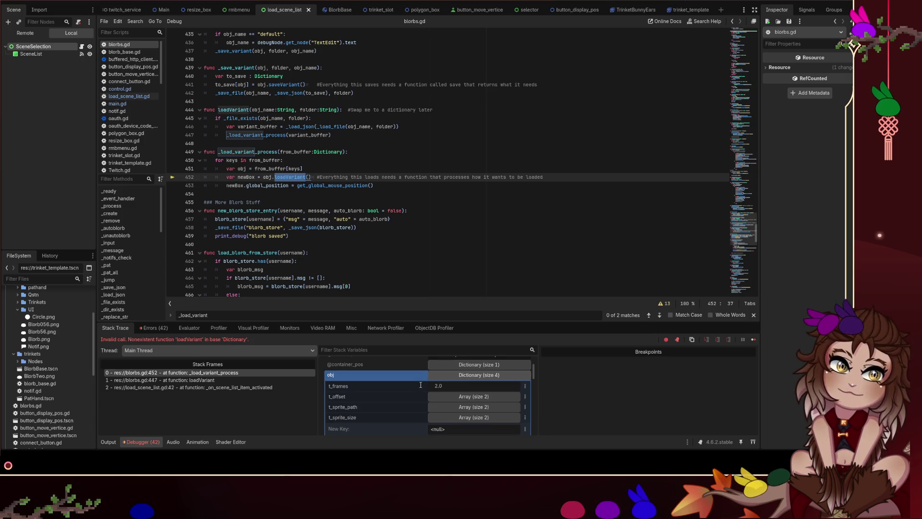
pyautogui.scroll(1, 418, 385)
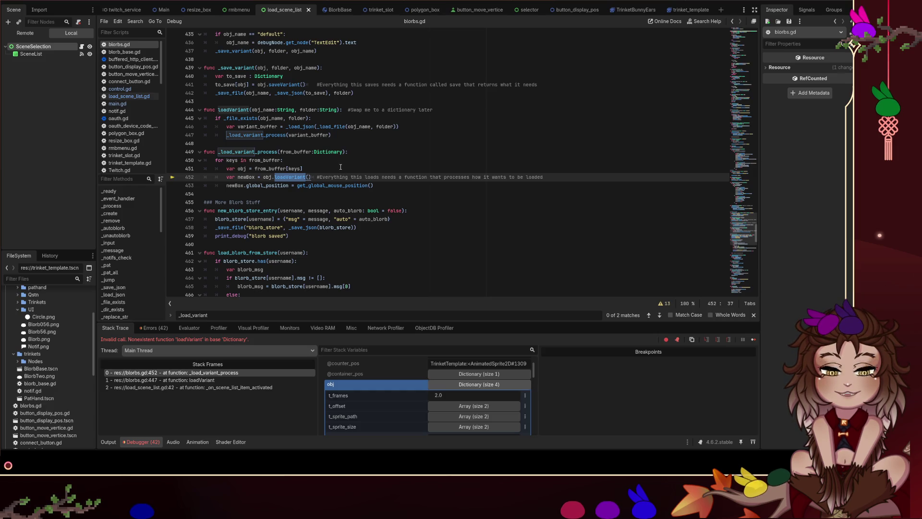
pyautogui.click(319, 169)
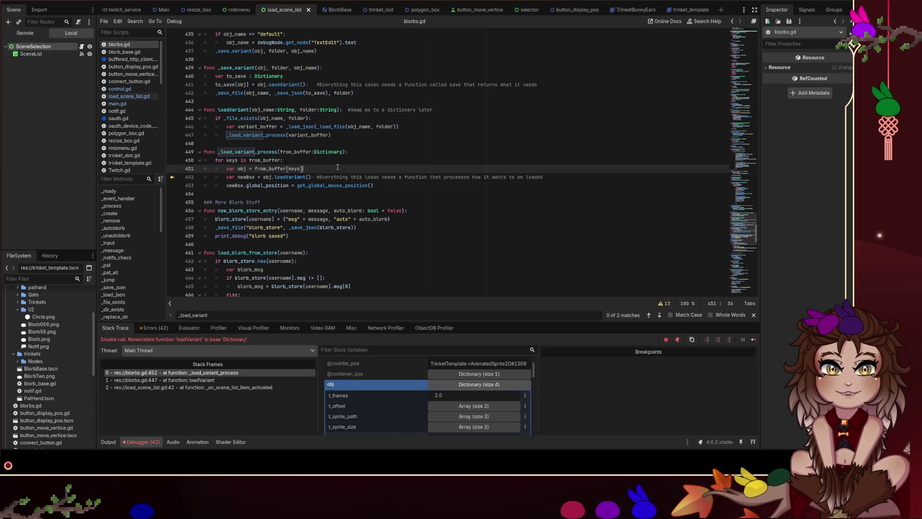
pyautogui.scroll(6, 337, 177)
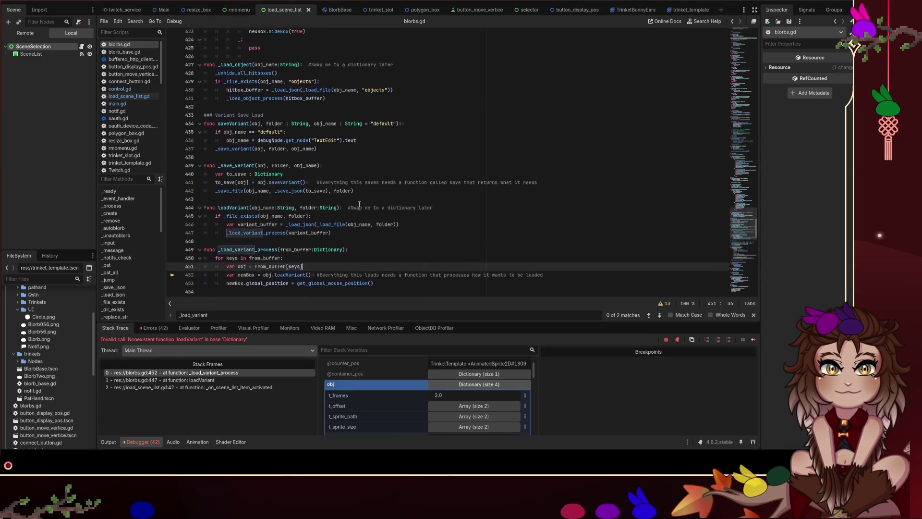
# - Scroll up to the hitboxCreate call on line 409 and jump to its definition
pyautogui.scroll(2, 361, 206)
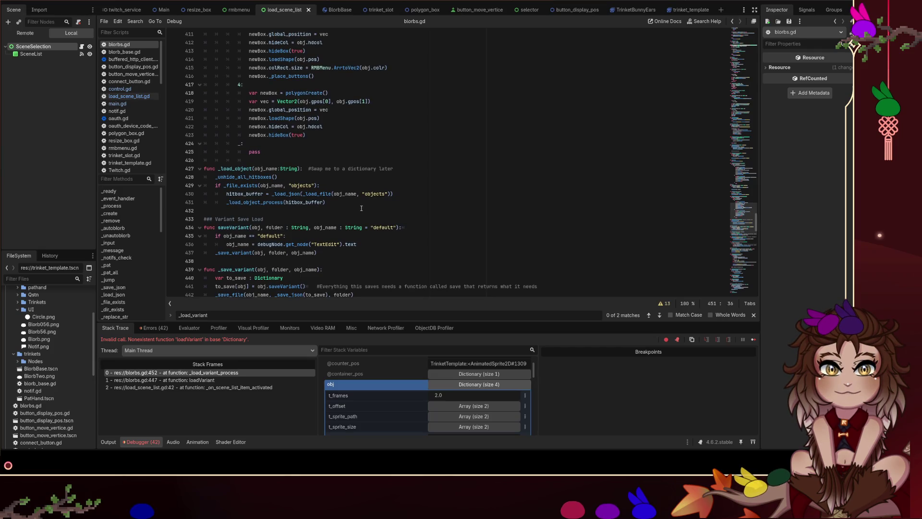
pyautogui.scroll(3, 361, 208)
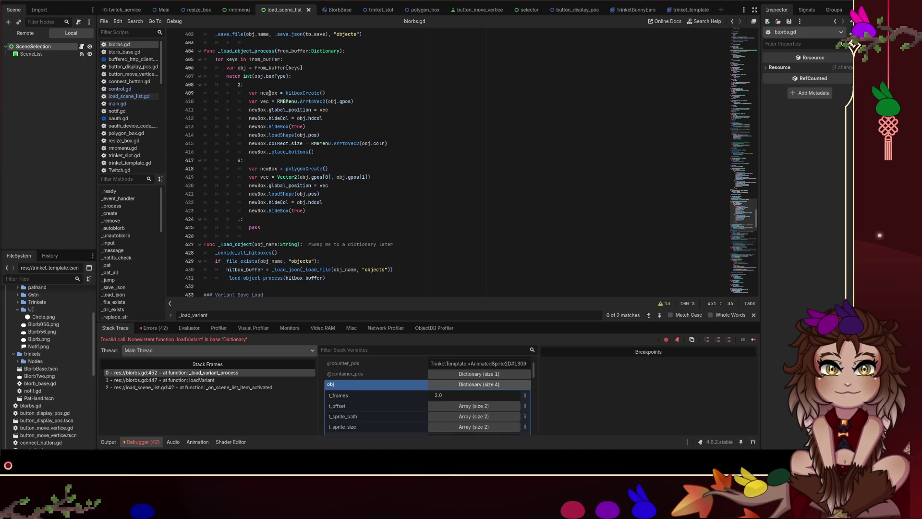
pyautogui.click(295, 93)
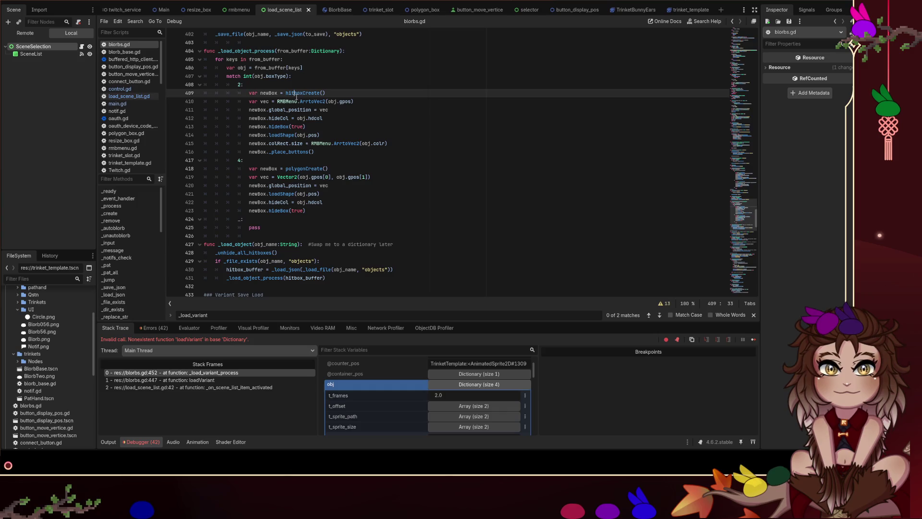
pyautogui.keyDown('ctrl'); pyautogui.click(295, 93); pyautogui.keyUp('ctrl')
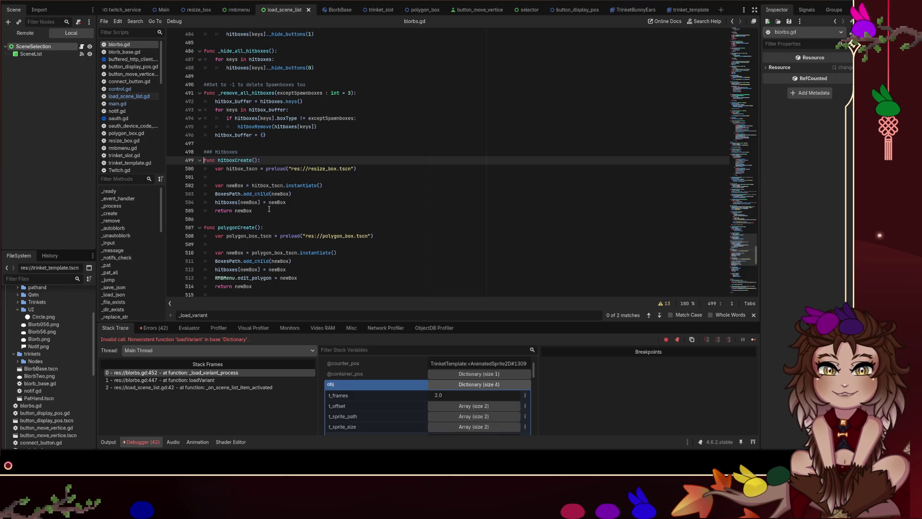
# - Duplicate the whole hitboxCreate() function just below the original
pyautogui.moveTo(269, 210)
pyautogui.mouseDown()
pyautogui.moveTo(211, 161)
pyautogui.moveTo(172, 161)
pyautogui.mouseUp()
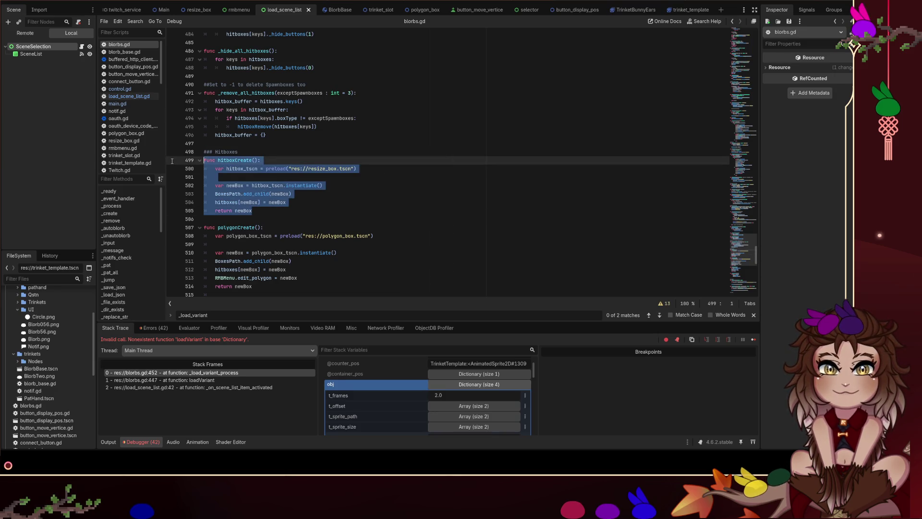
pyautogui.hotkey('ctrl', 'c')
pyautogui.click(292, 221)
pyautogui.press('Return')
pyautogui.hotkey('ctrl', 'v')
# - Rename the duplicate on line 507 to variantCreate
pyautogui.scroll(-2, 298, 219)
pyautogui.click(234, 177)
pyautogui.hotkey('shift', 'Left')
pyautogui.hotkey('shift', 'Left')
pyautogui.hotkey('shift', 'Left')
pyautogui.write('va')
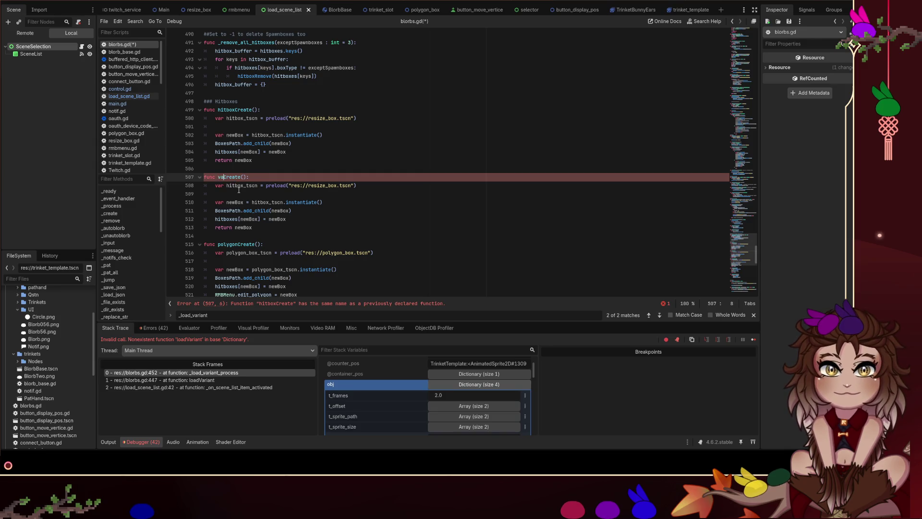
pyautogui.write('riant')
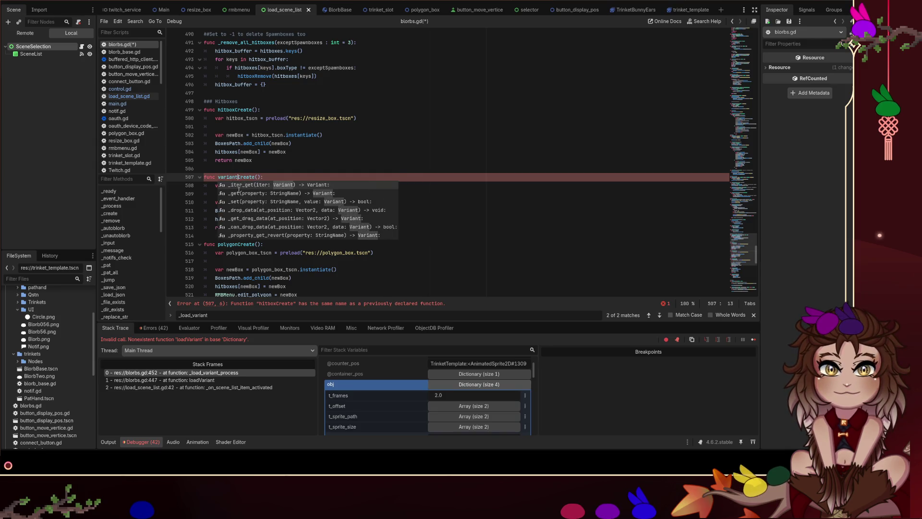
pyautogui.click(294, 168)
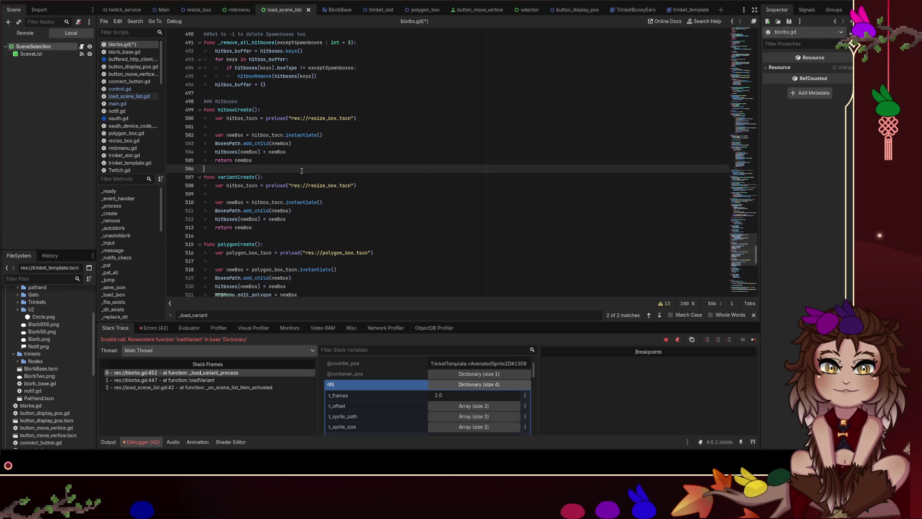
pyautogui.click(259, 178)
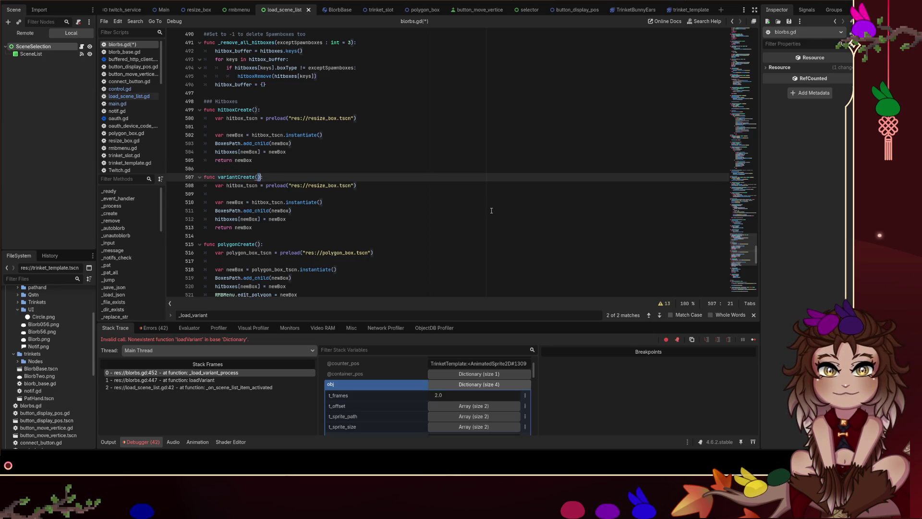
# - Start a var path_string line in variantCreate with the "res:// prefix copied from line 509
pyautogui.press('Left')
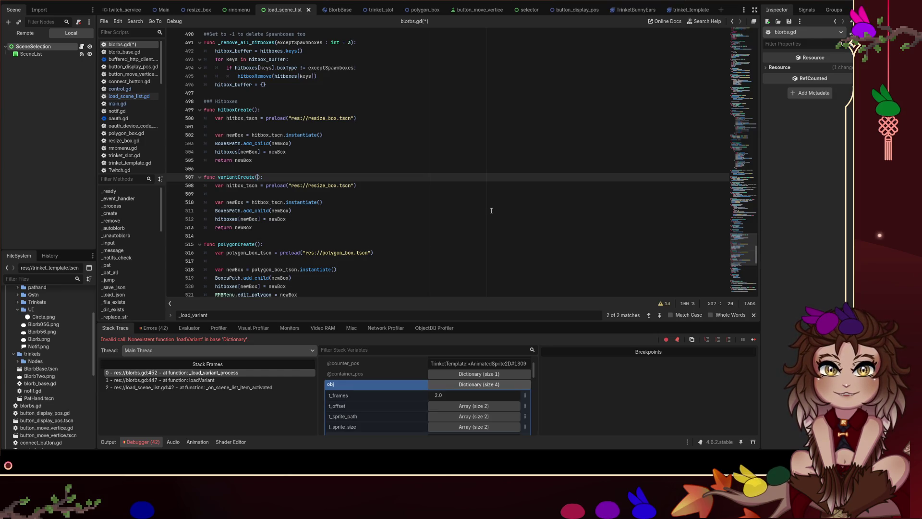
pyautogui.press('End')
pyautogui.press('Return')
pyautogui.write('var ')
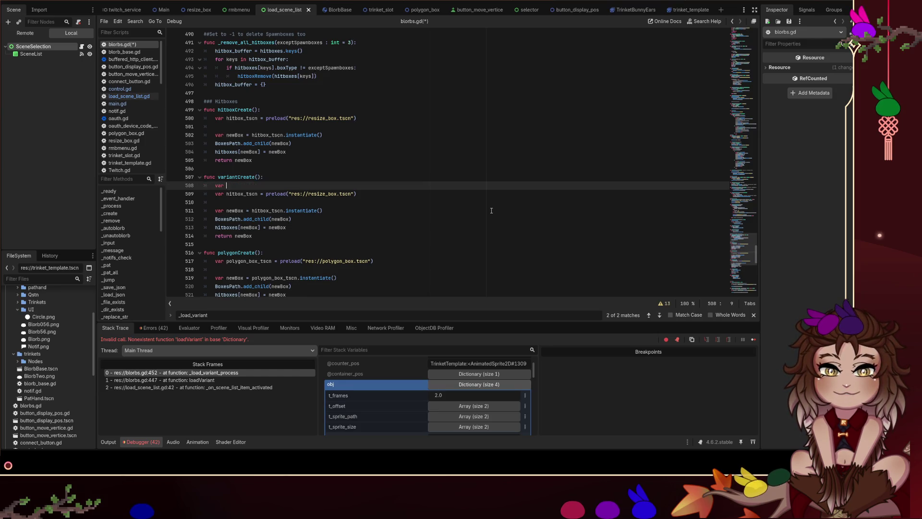
pyautogui.write('path_')
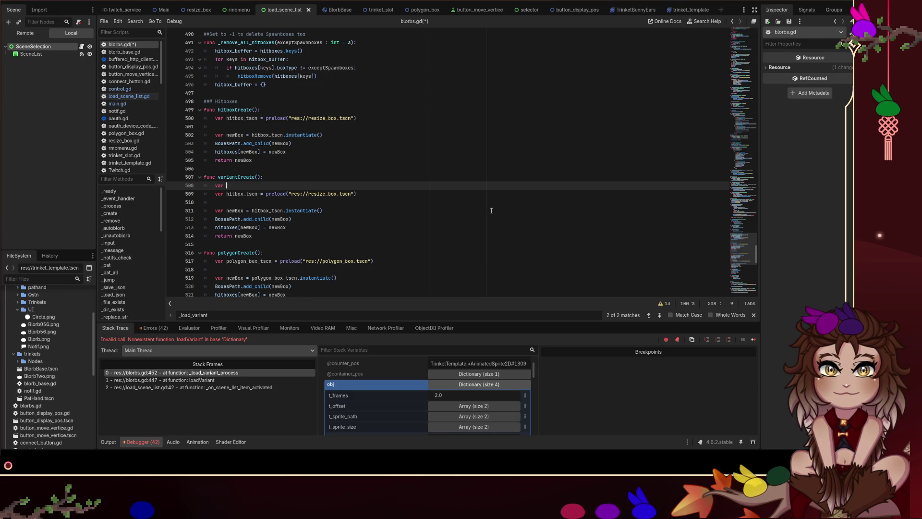
pyautogui.write('string =')
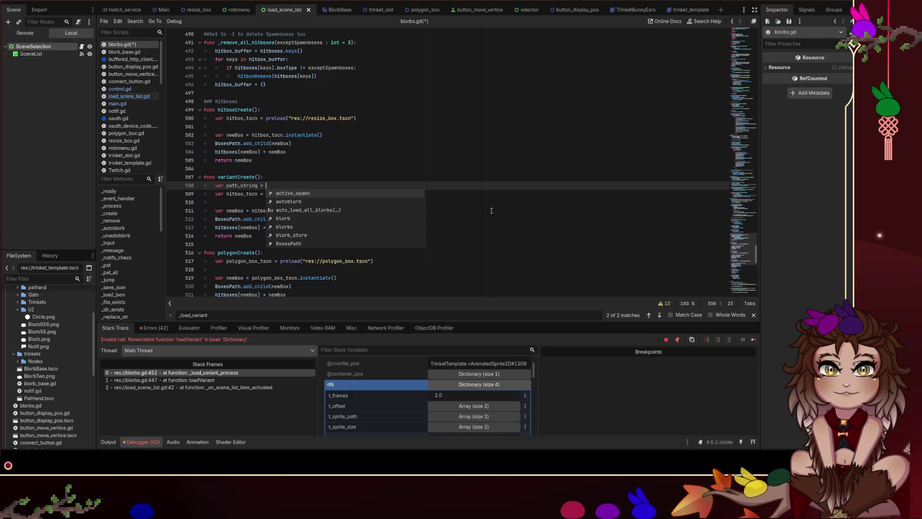
pyautogui.press('Escape')
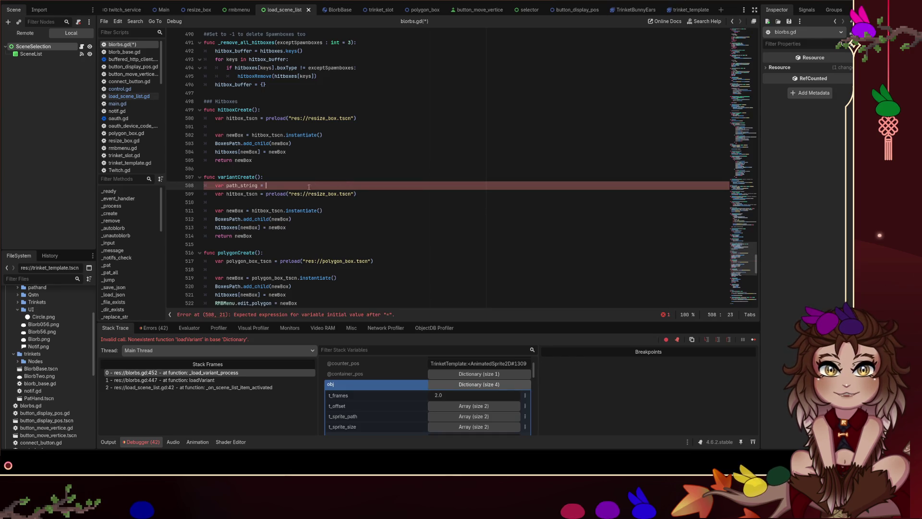
pyautogui.moveTo(290, 194); pyautogui.dragTo(309, 193)
pyautogui.hotkey('ctrl', 'c')
pyautogui.click(285, 185)
pyautogui.hotkey('ctrl', 'v')
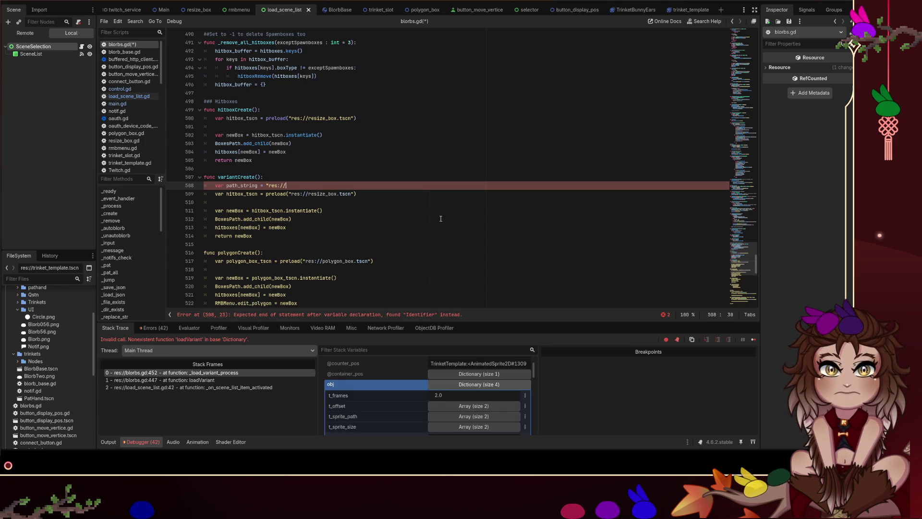
pyautogui.write('"')
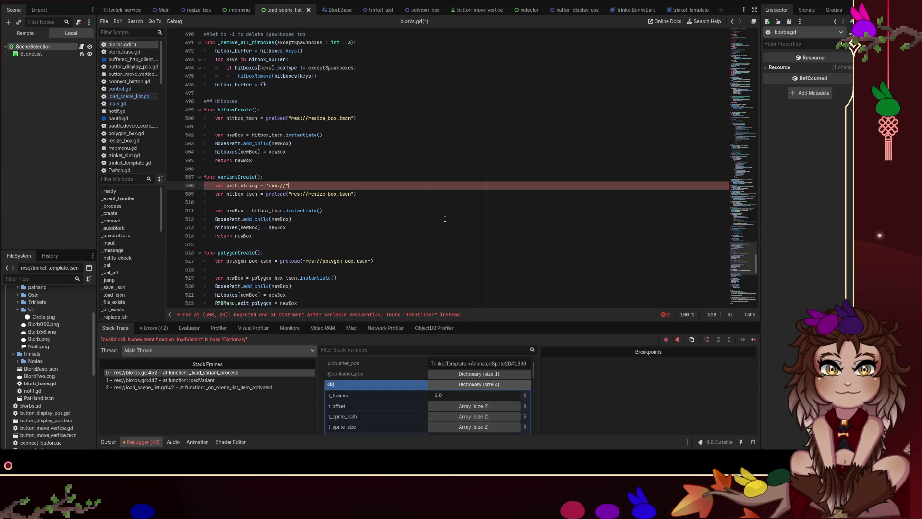
# - Add the parameter variant : String = "trinket_template" and end path_string with variant+".tscn"
pyautogui.press('Up')
pyautogui.press('Left')
pyautogui.press('Left')
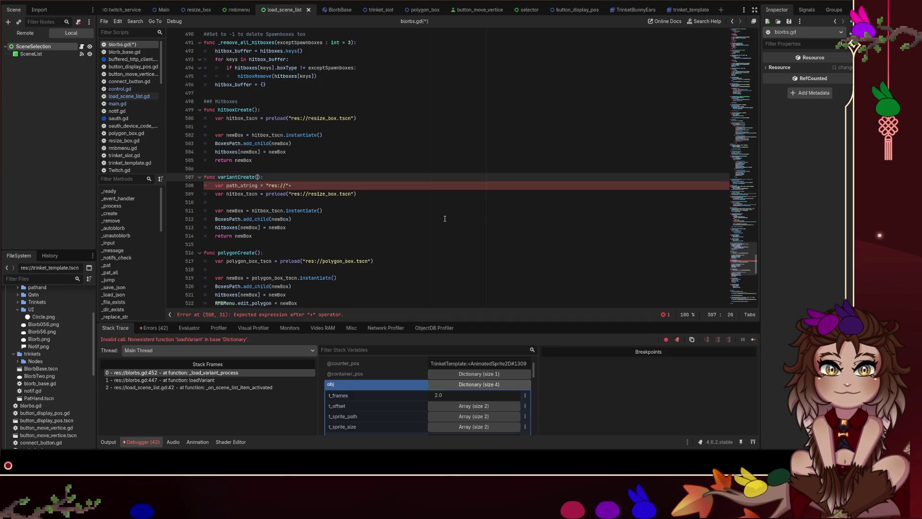
pyautogui.write('vari')
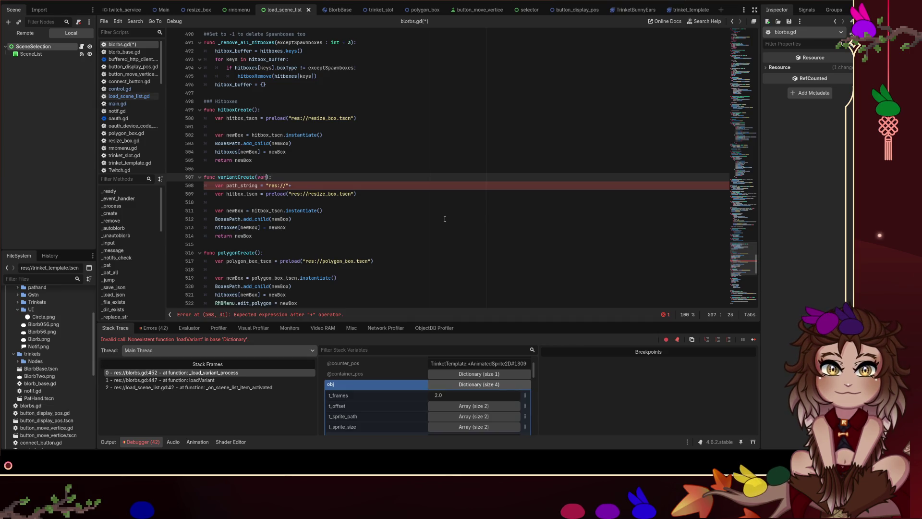
pyautogui.write('ant : S')
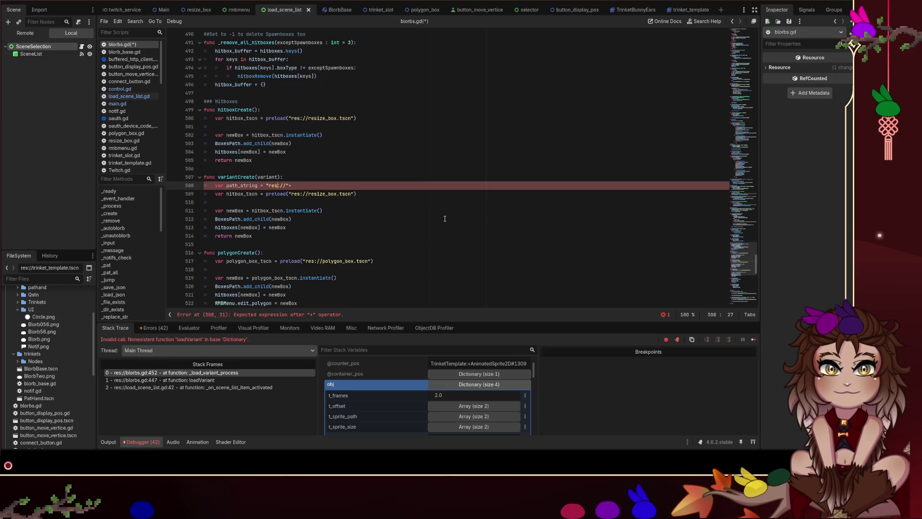
pyautogui.write('tring')
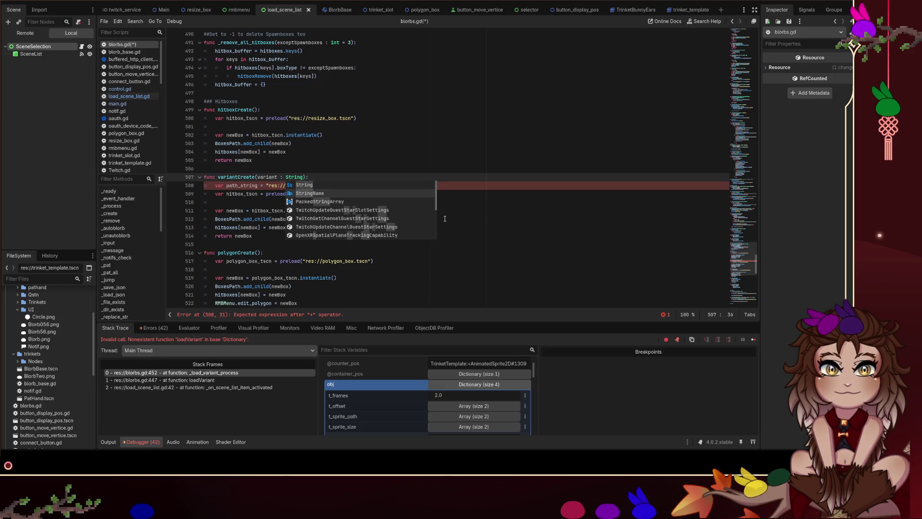
pyautogui.write(' = "trinkets')
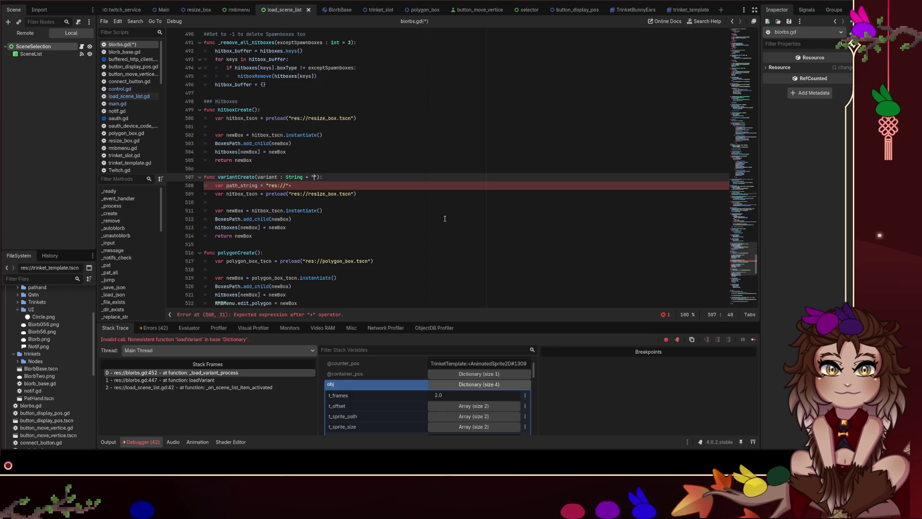
pyautogui.press('BackSpace')
pyautogui.write('_template')
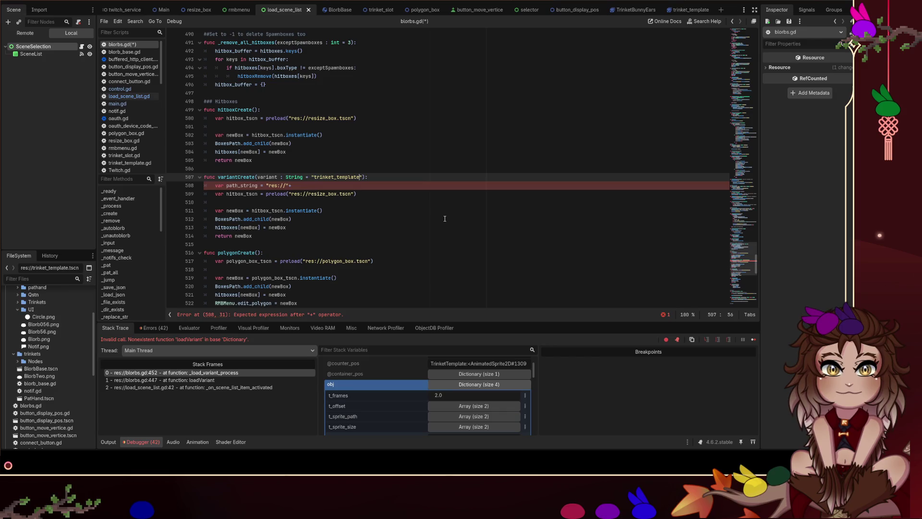
pyautogui.press('Down')
pyautogui.write('variant+')
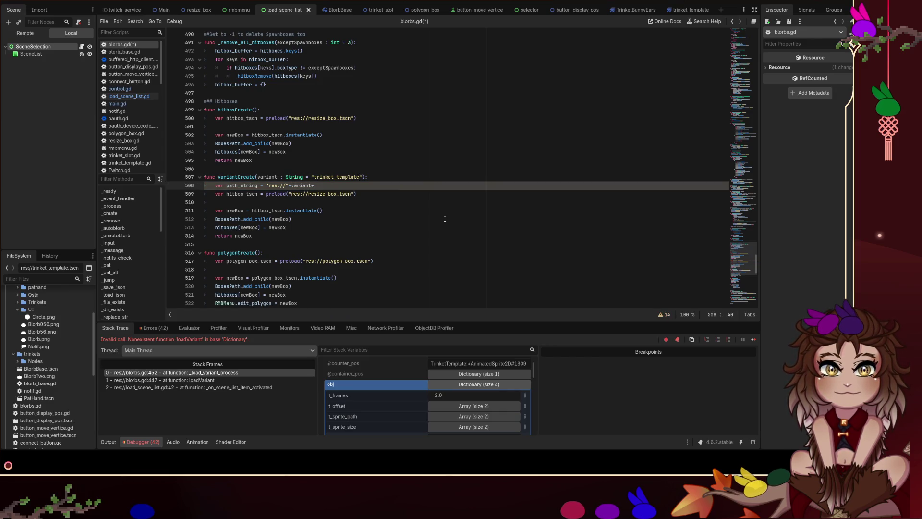
pyautogui.write('"')
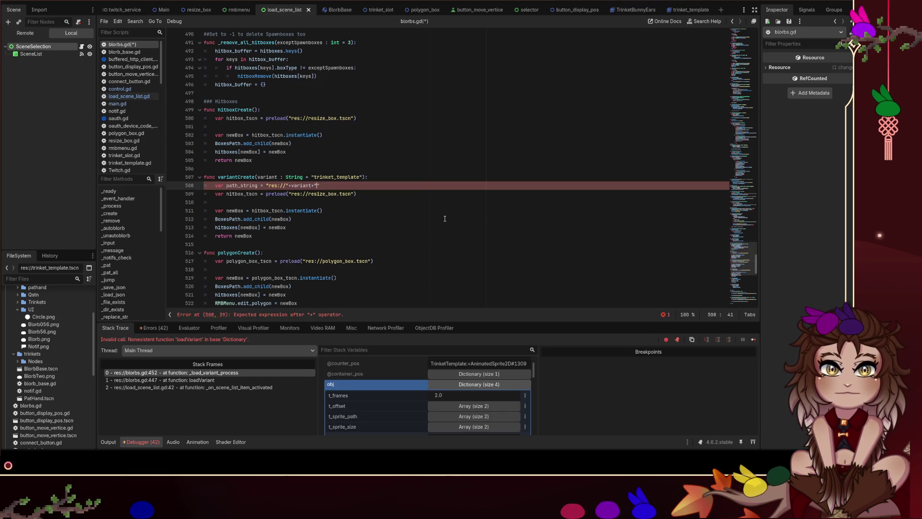
pyautogui.write('.tscn')
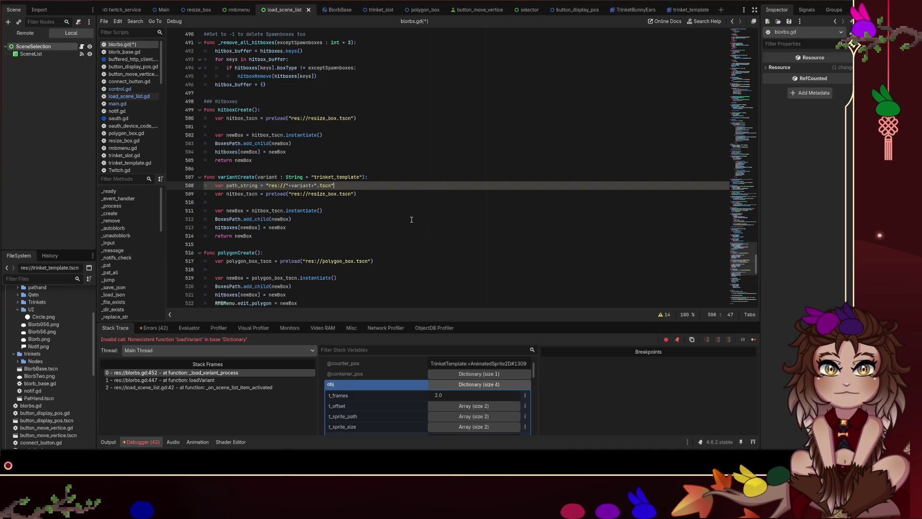
# - Replace preload("res://resize_box.tscn") with load(path_string) and save blorbs.gd
pyautogui.doubleClick(240, 185)
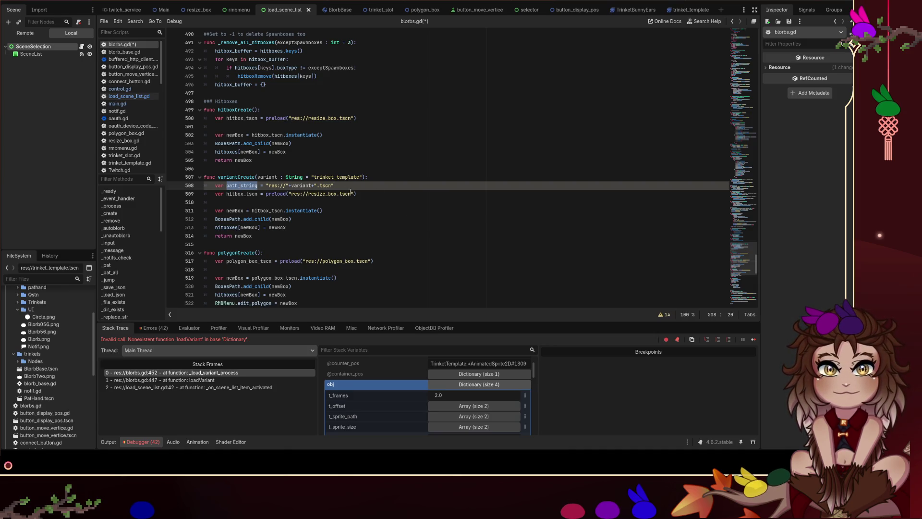
pyautogui.moveTo(354, 193); pyautogui.dragTo(289, 193)
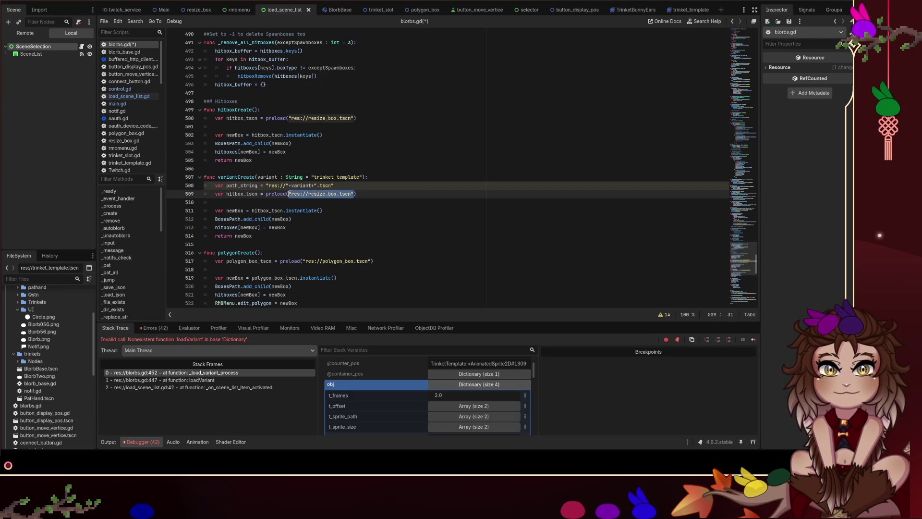
pyautogui.hotkey('ctrl', 'v')
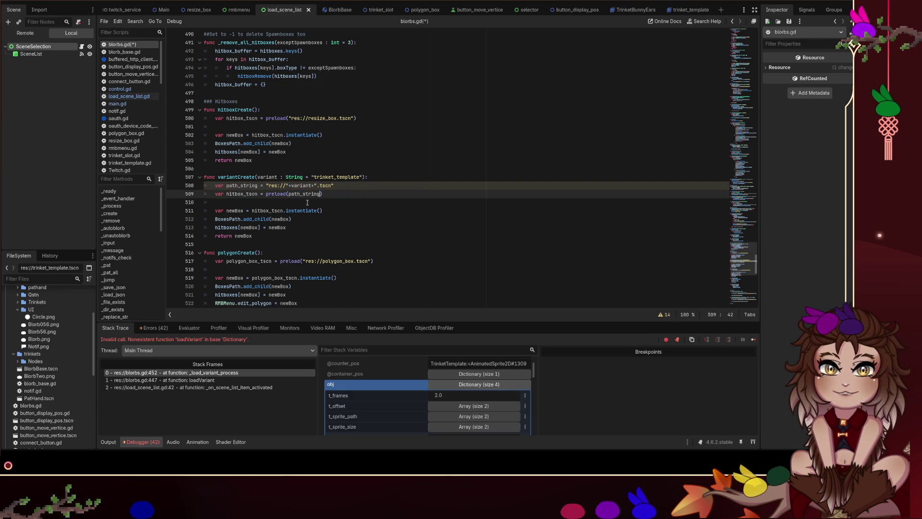
pyautogui.press('Down')
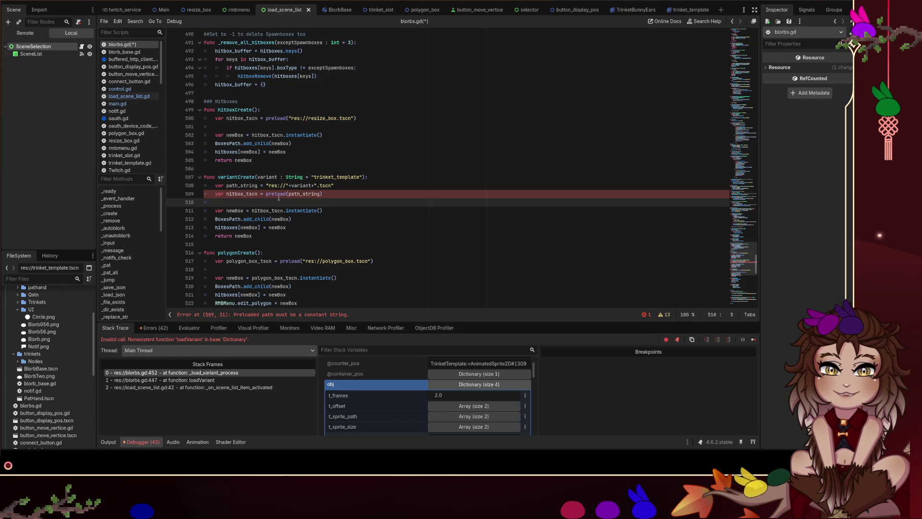
pyautogui.doubleClick(276, 194)
pyautogui.write('load')
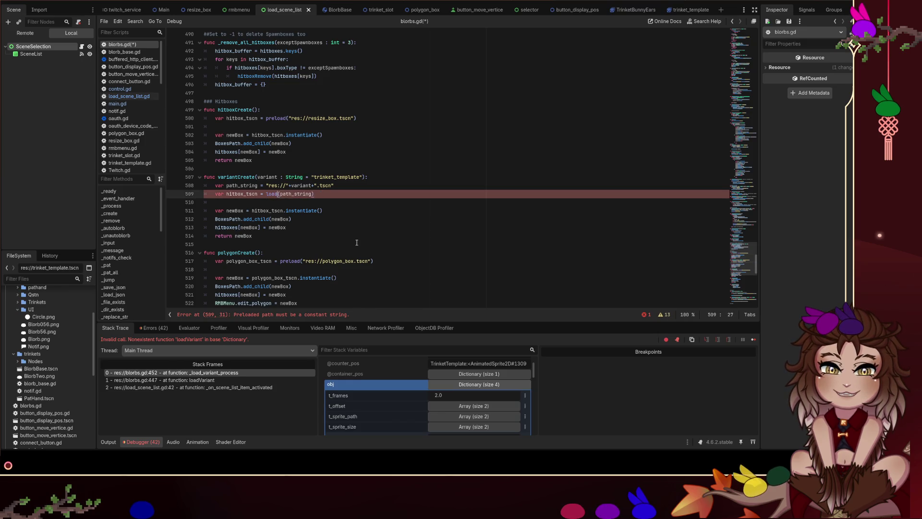
pyautogui.hotkey('ctrl', 's')
pyautogui.click(412, 185)
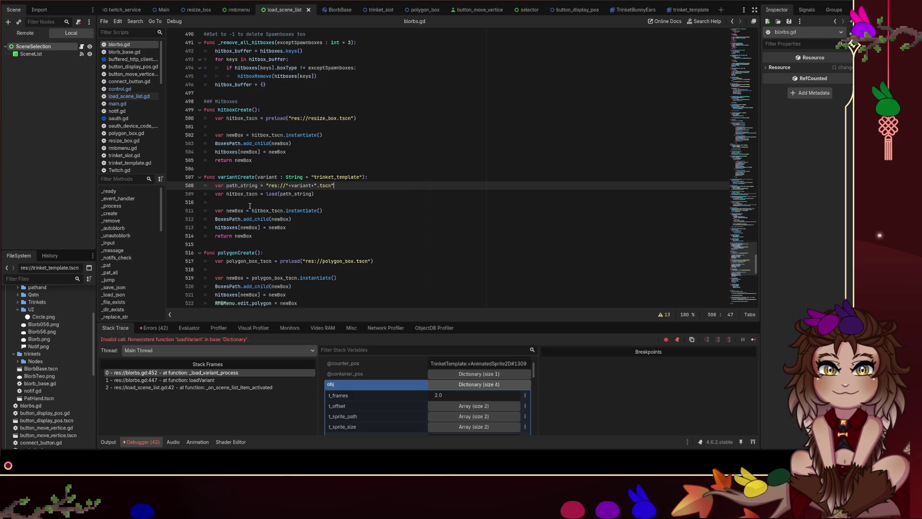
# - Rename hitbox_tscn to variant_tscn on lines 509 and 511
pyautogui.moveTo(243, 194); pyautogui.dragTo(226, 193)
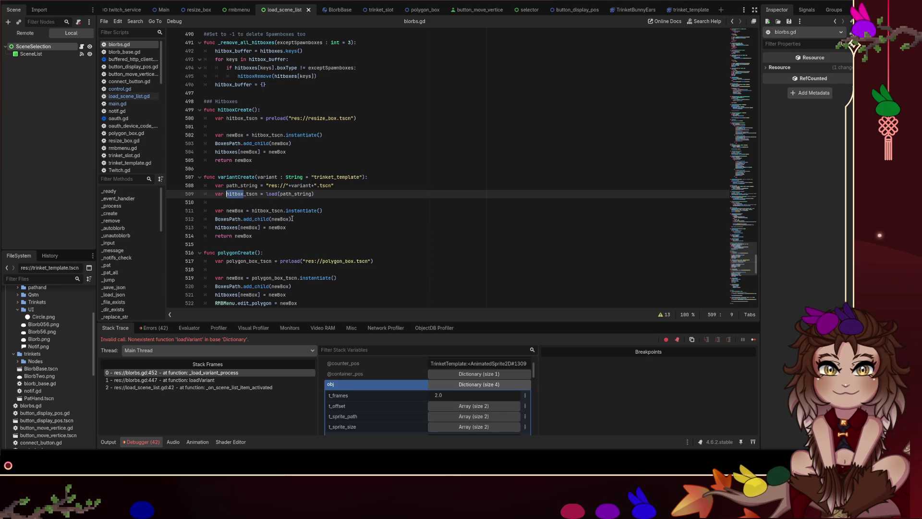
pyautogui.write('variant')
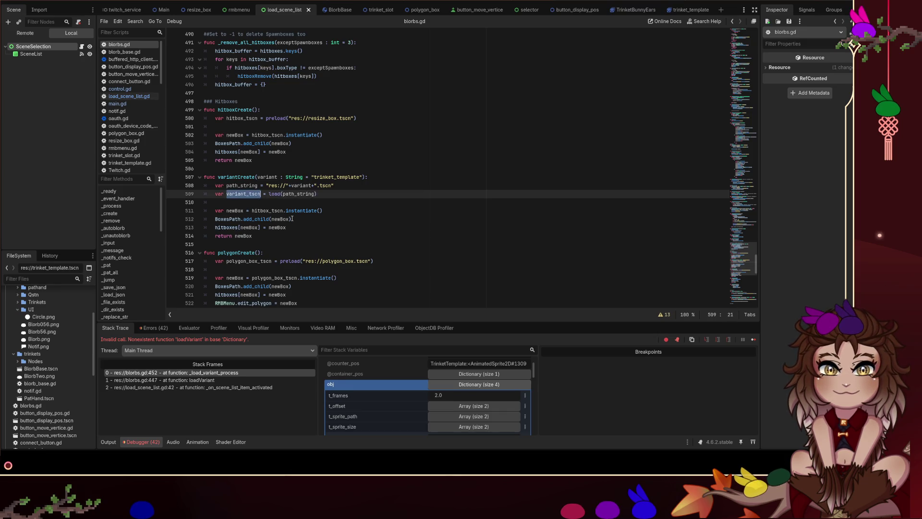
pyautogui.hotkey('ctrl', 'c')
pyautogui.doubleClick(254, 211)
pyautogui.hotkey('ctrl', 'v')
pyautogui.press('Up')
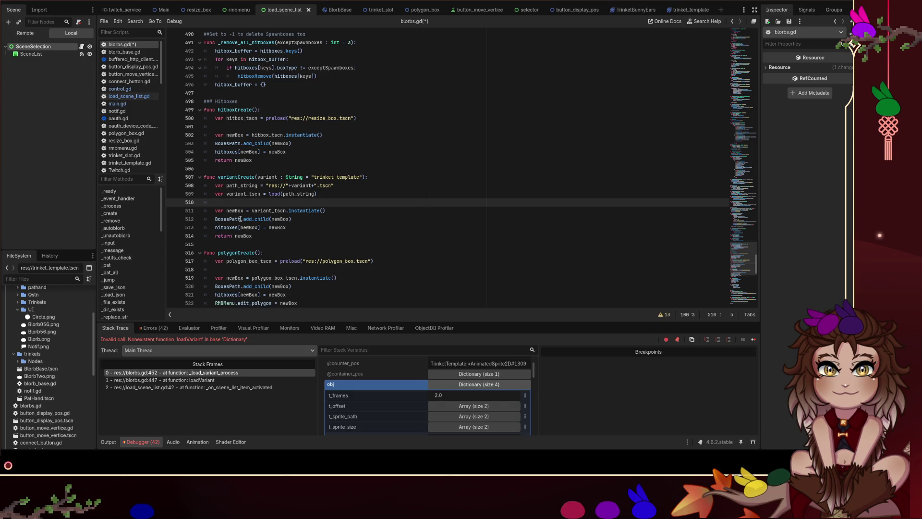
# - Highlight BoxesPath on line 512 and scroll the script to check its export
pyautogui.doubleClick(241, 219)
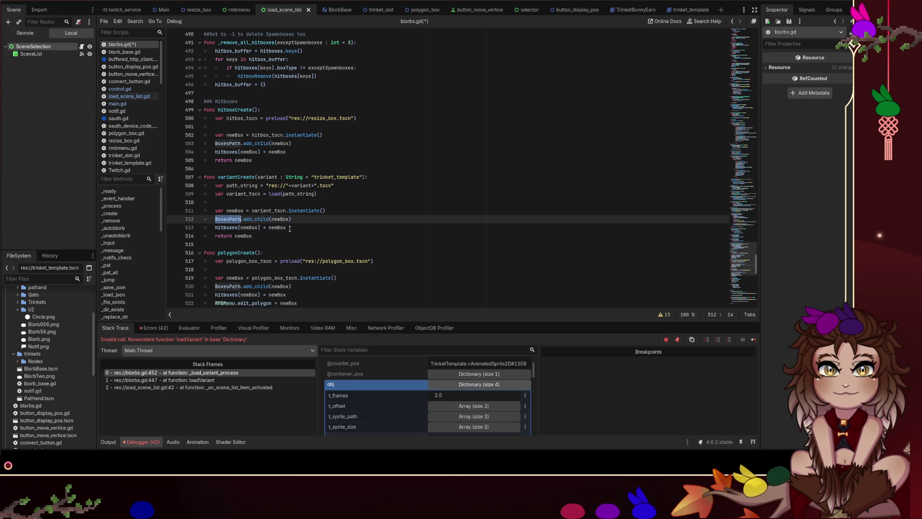
pyautogui.moveTo(756, 259); pyautogui.dragTo(741, 10)
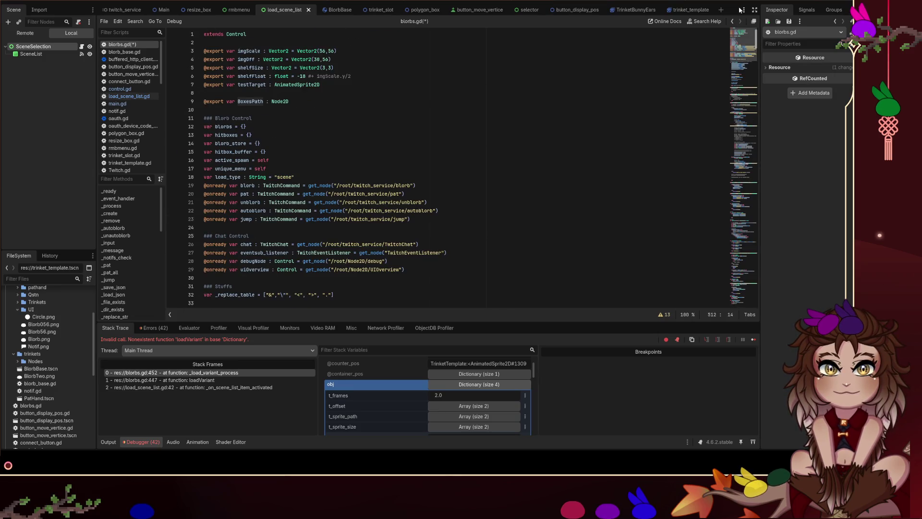
pyautogui.scroll(-10, 739, 60)
pyautogui.moveTo(740, 60)
pyautogui.mouseDown()
pyautogui.moveTo(739, 32)
pyautogui.moveTo(743, 259)
pyautogui.mouseUp()
pyautogui.scroll(2, 337, 203)
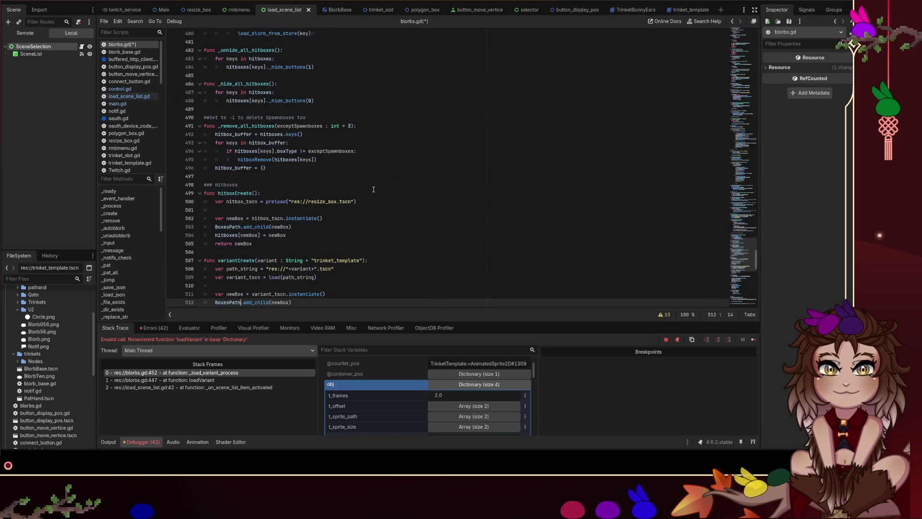
pyautogui.scroll(-1, 337, 203)
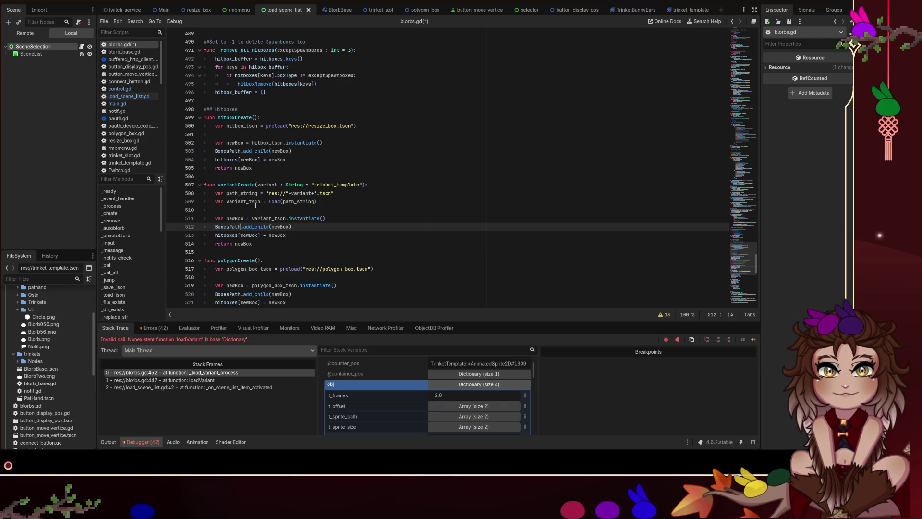
pyautogui.hotkey('ctrl', 'shift', 'Left')
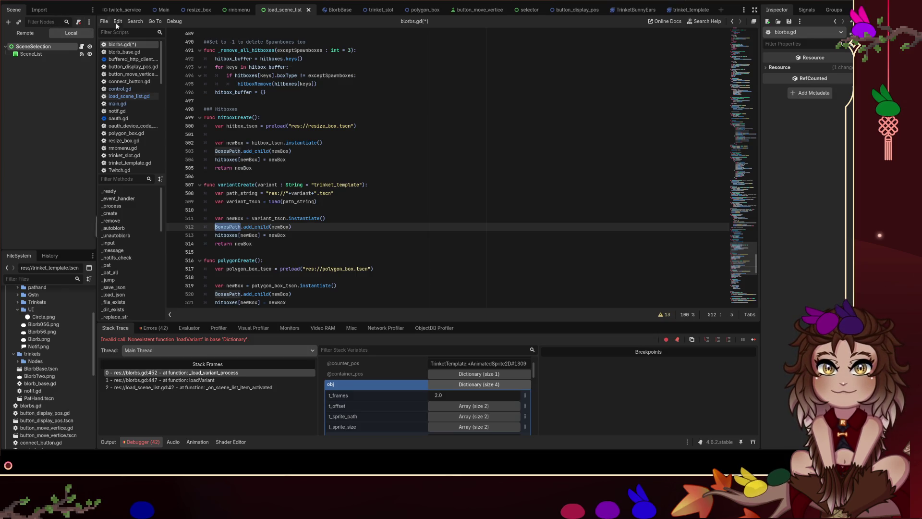
pyautogui.click(163, 11)
# - Inspect the debug node in the Main scene tree and collapse its branch
pyautogui.scroll(-2, 43, 144)
pyautogui.scroll(2, 43, 200)
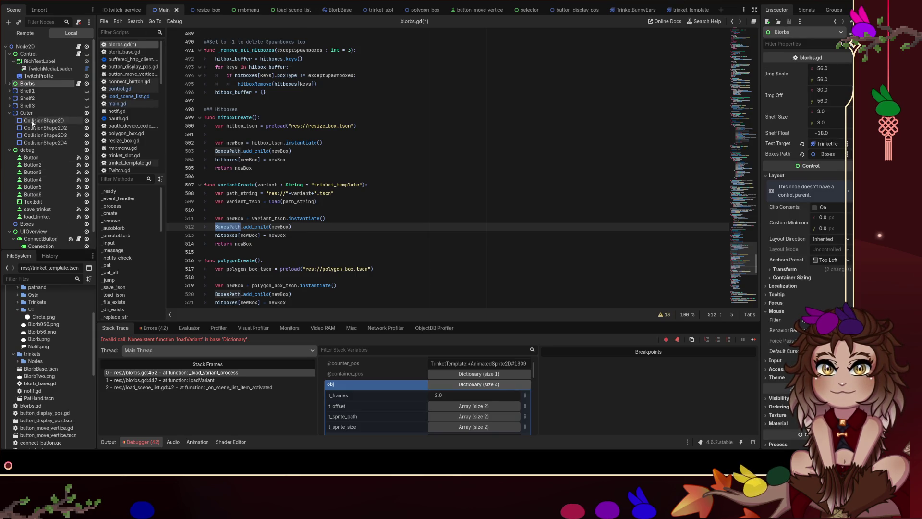
pyautogui.click(27, 149)
pyautogui.click(9, 149)
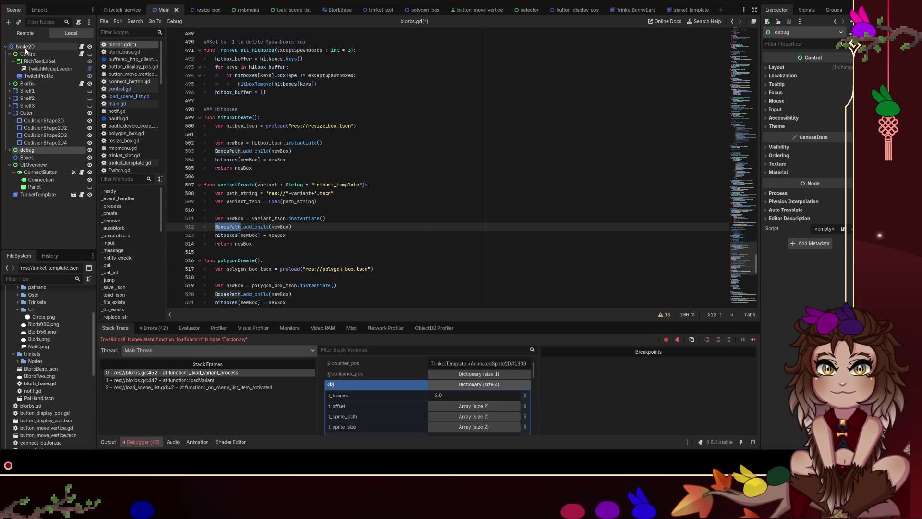
pyautogui.keyDown('ctrl'); pyautogui.click(19, 149); pyautogui.keyUp('ctrl')
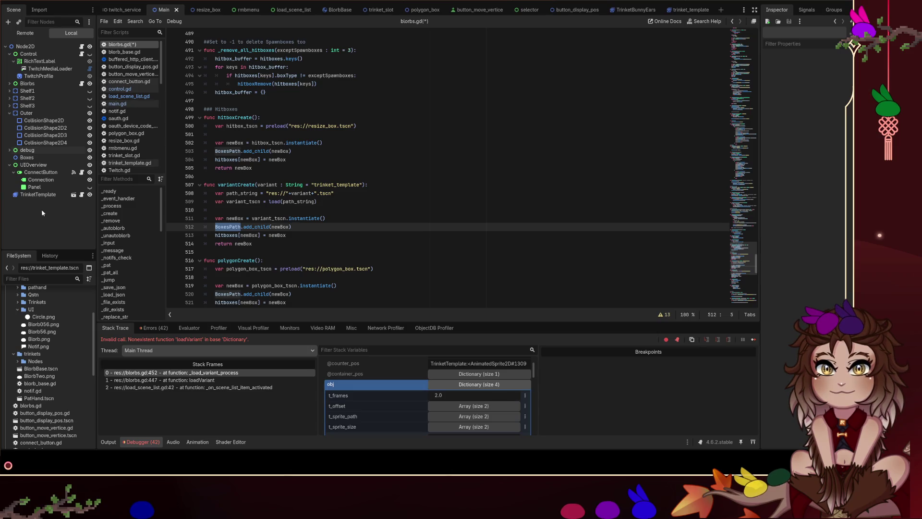
# - Add a Control node, move it after Boxes, and name it EditorView
pyautogui.click(30, 54)
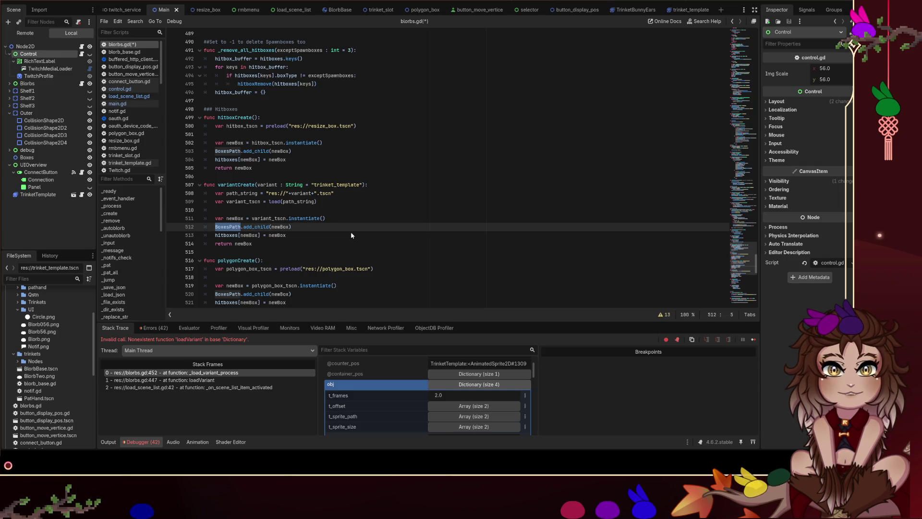
pyautogui.hotkey('ctrl', 'v')
pyautogui.moveTo(33, 83)
pyautogui.mouseDown()
pyautogui.moveTo(36, 179)
pyautogui.moveTo(35, 169)
pyautogui.mouseUp()
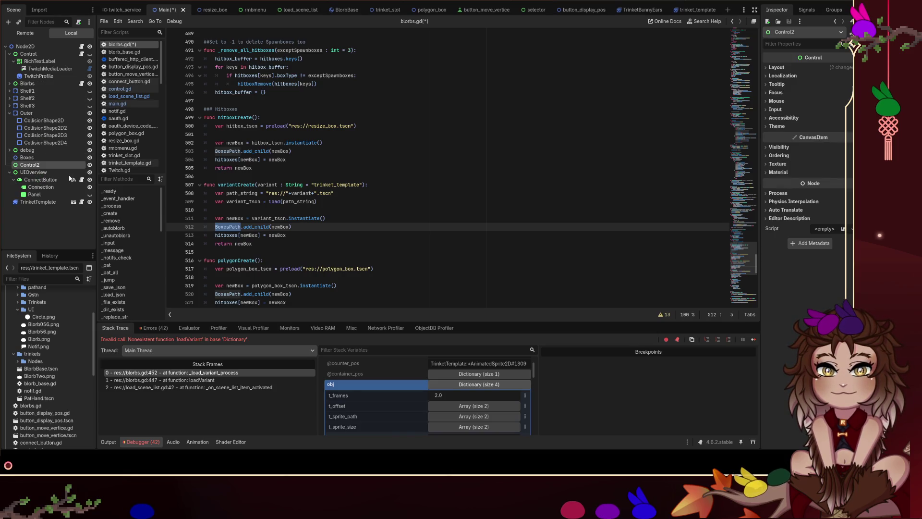
pyautogui.press('F2')
pyautogui.write('EditorView')
pyautogui.press('Return')
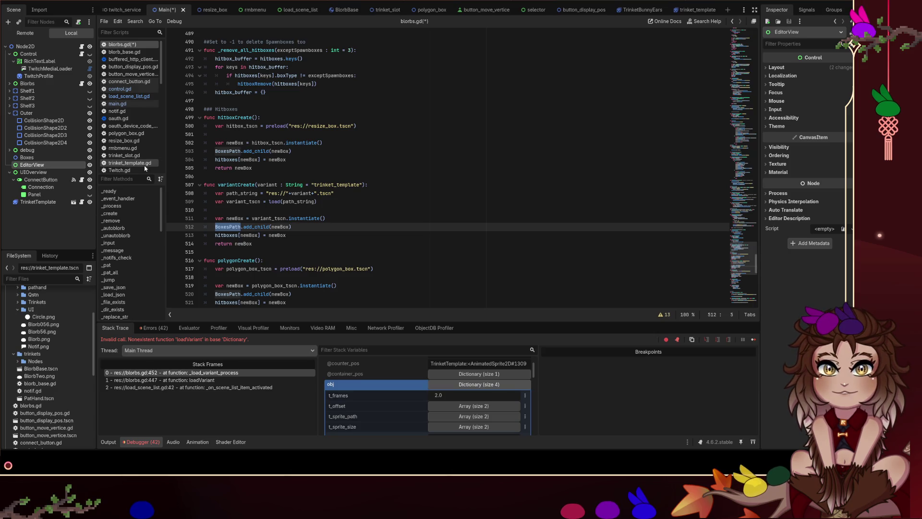
pyautogui.click(237, 226)
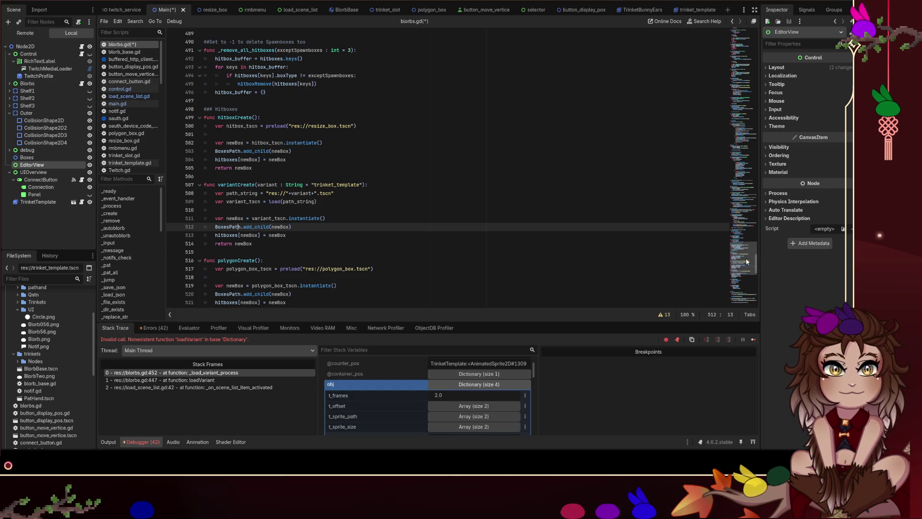
pyautogui.moveTo(749, 262); pyautogui.dragTo(742, 43)
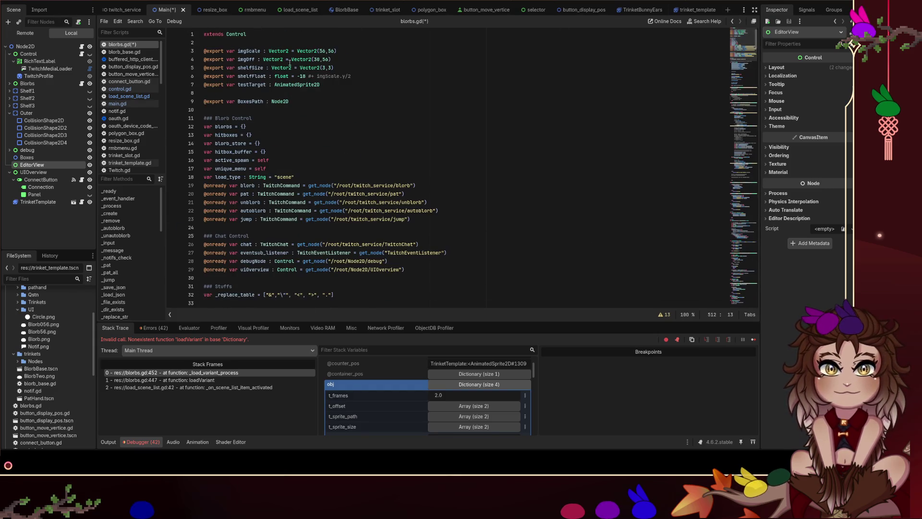
pyautogui.tripleClick(290, 105)
pyautogui.click(326, 101)
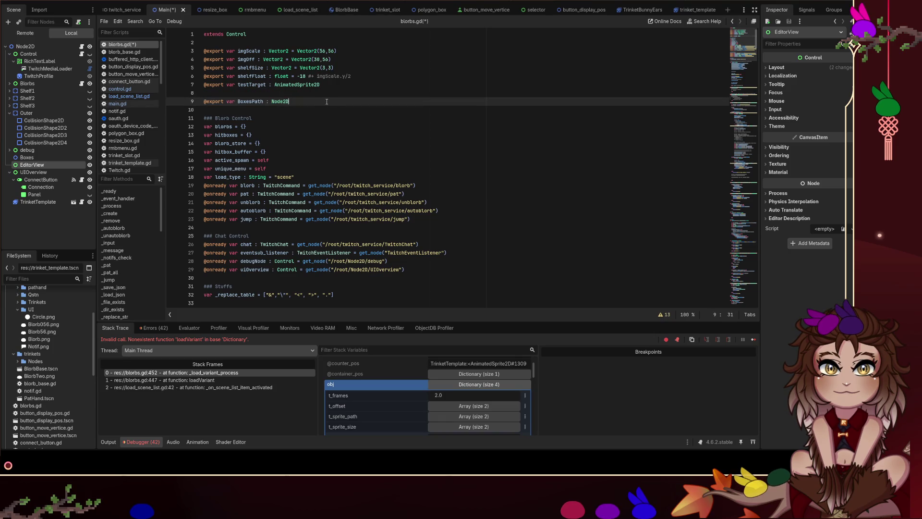
pyautogui.press('Return')
pyautogui.hotkey('ctrl', 'v')
pyautogui.hotkey('ctrl', 'shift', 'Right')
pyautogui.write('EditorPath')
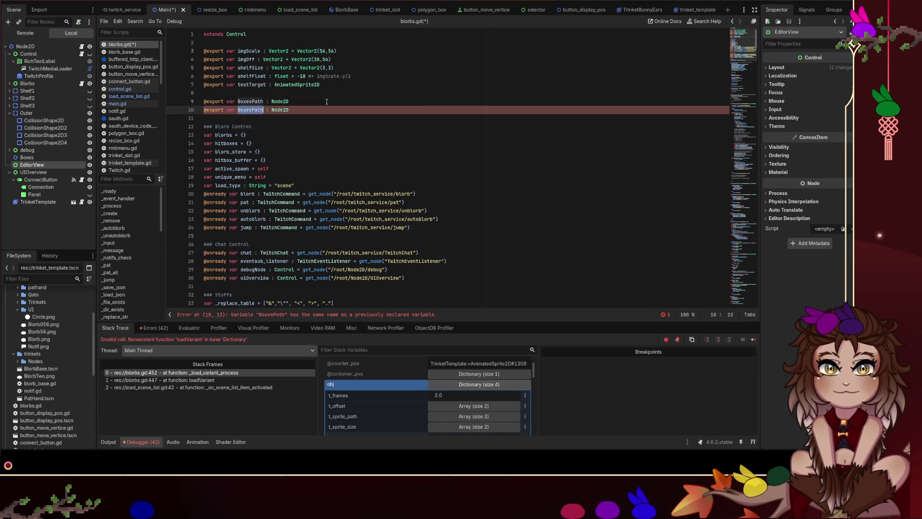
pyautogui.moveTo(327, 101); pyautogui.dragTo(328, 110)
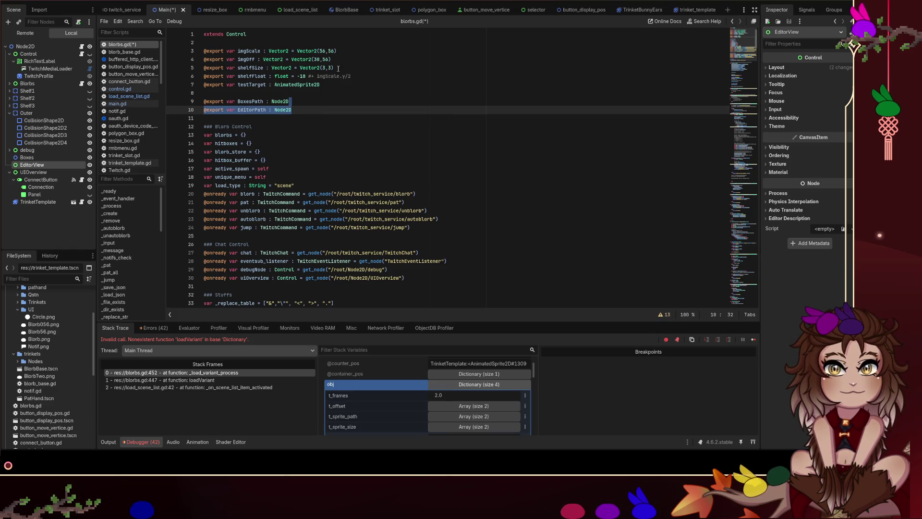
pyautogui.click(45, 85)
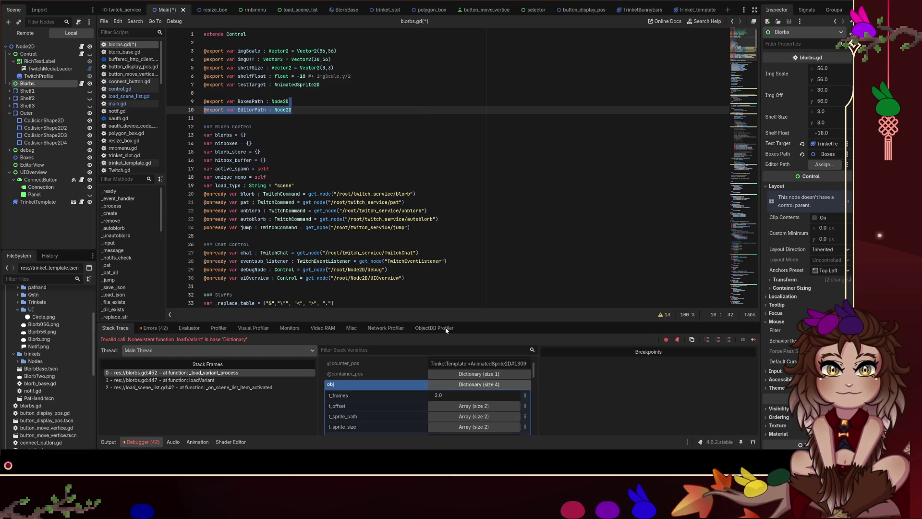
pyautogui.doubleClick(284, 110)
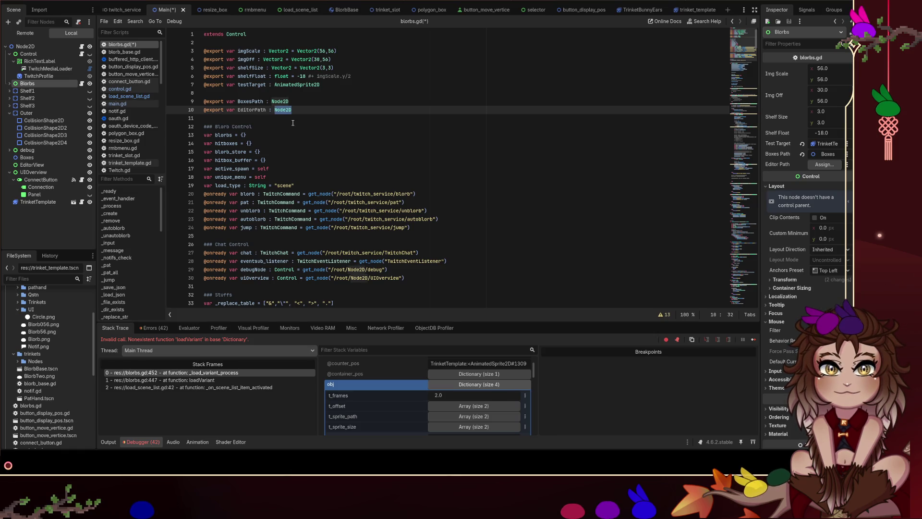
pyautogui.write('Control')
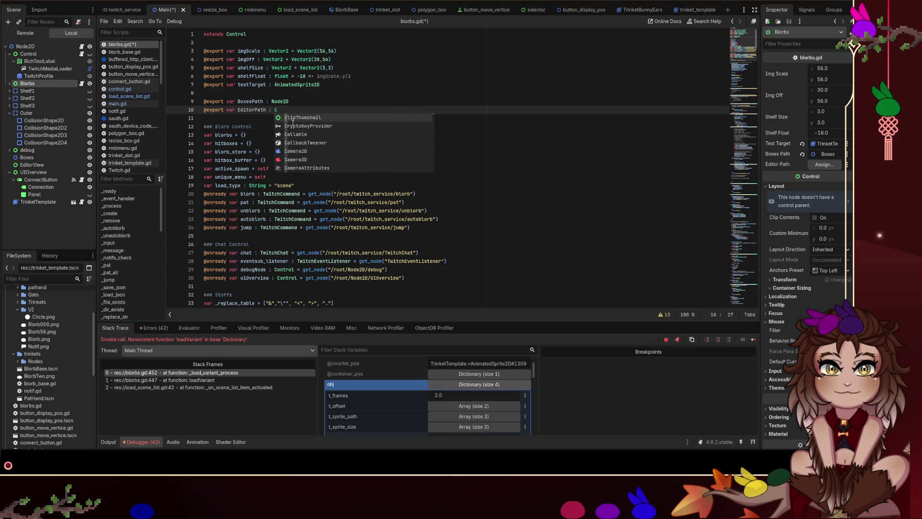
pyautogui.click(292, 119)
pyautogui.hotkey('ctrl', 's')
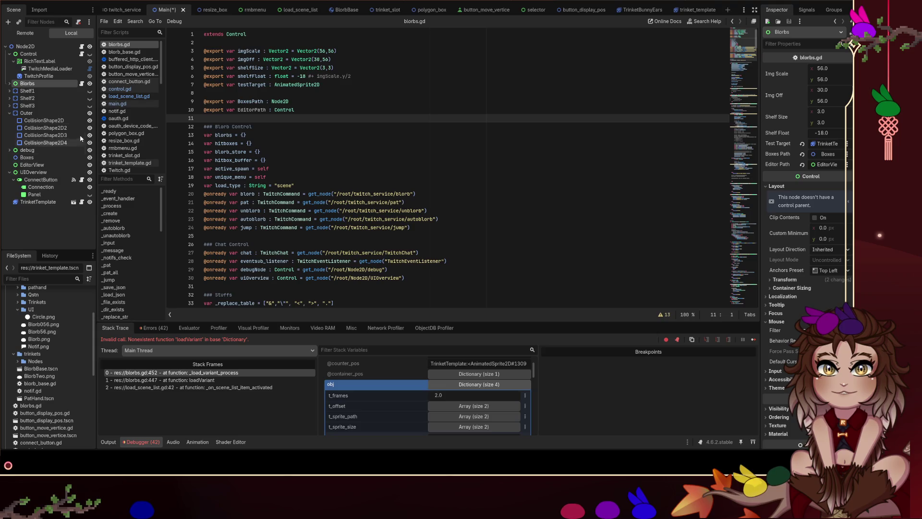
# - Search blorbs.gd for 'variantload' and inspect the loading loop and failing loadVariant call on line 453
pyautogui.click(641, 93)
pyautogui.hotkey('ctrl', 'f')
pyautogui.write('variantload')
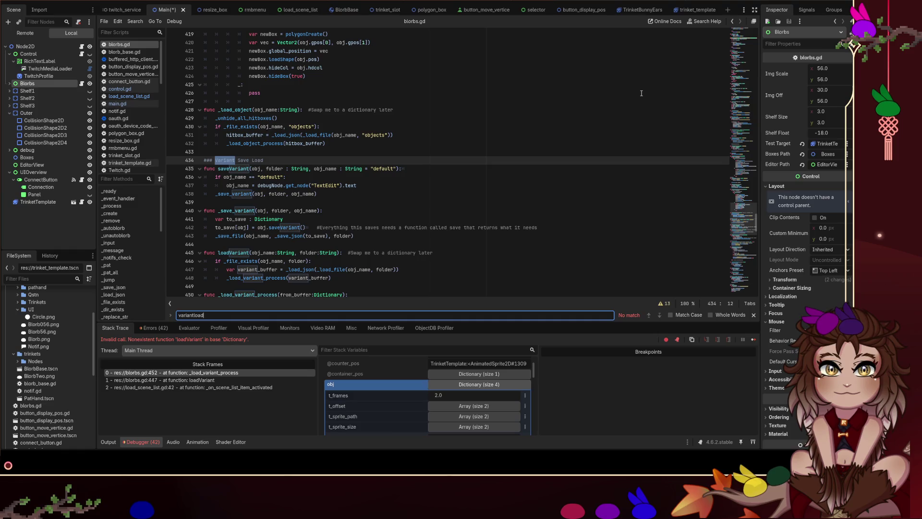
pyautogui.press('Escape')
pyautogui.scroll(-3, 577, 126)
pyautogui.scroll(-1, 577, 126)
pyautogui.click(298, 202)
pyautogui.scroll(1, 351, 124)
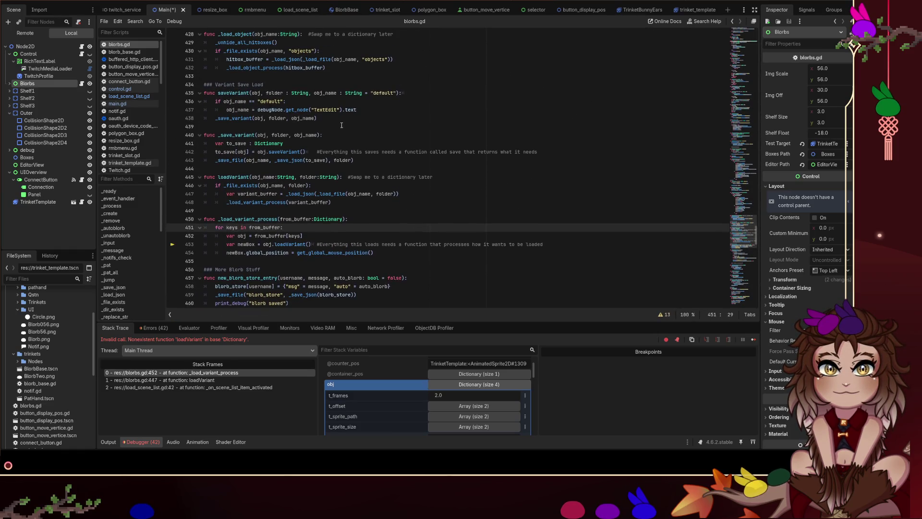
pyautogui.scroll(1, 322, 134)
pyautogui.scroll(-1, 360, 143)
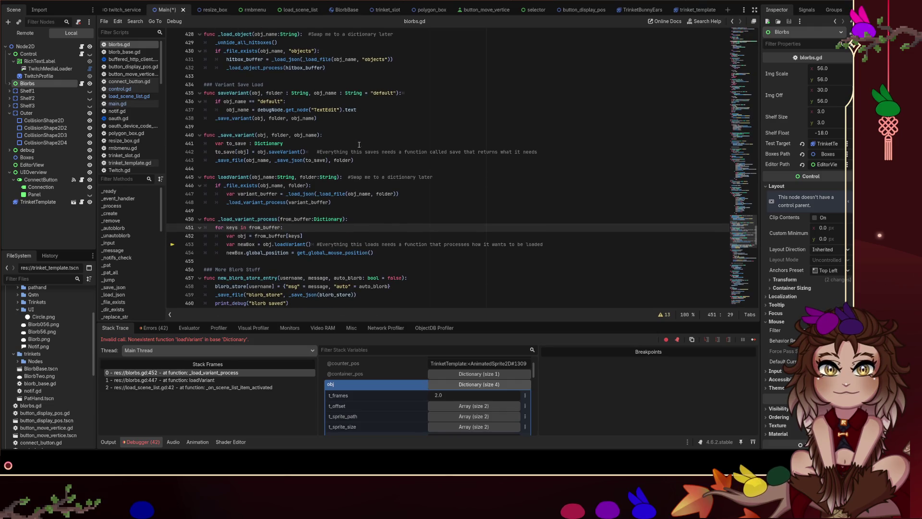
pyautogui.click(292, 244)
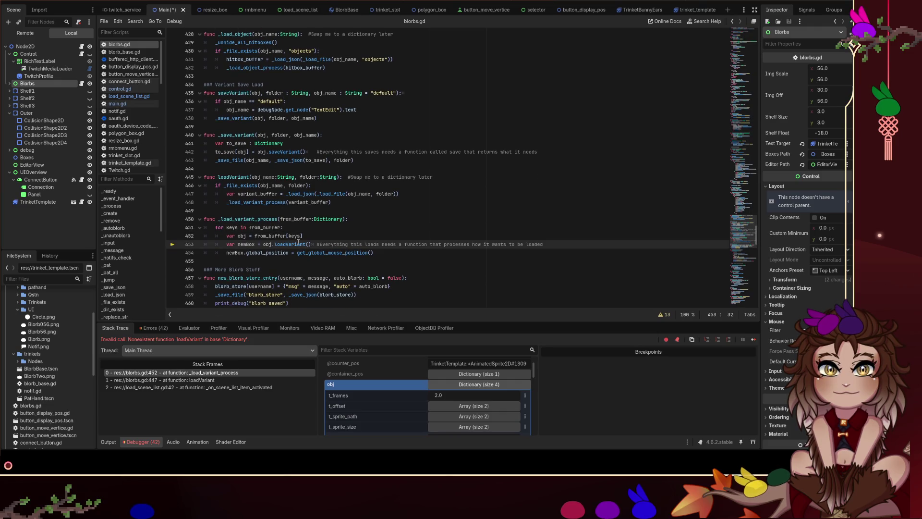
# - Search for 'create' and go into the variantCreate function
pyautogui.hotkey('ctrl', 'f')
pyautogui.write('hitbox_cr')
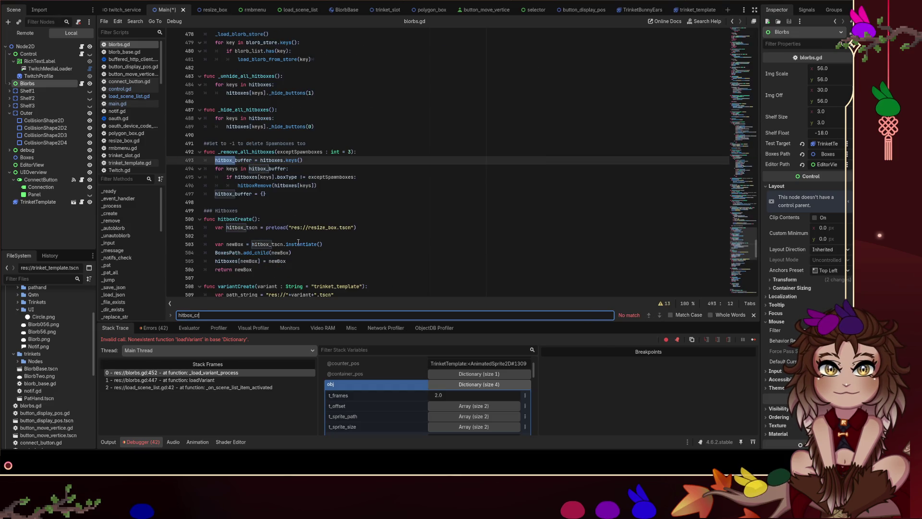
pyautogui.hotkey('ctrl', 'a')
pyautogui.write('create')
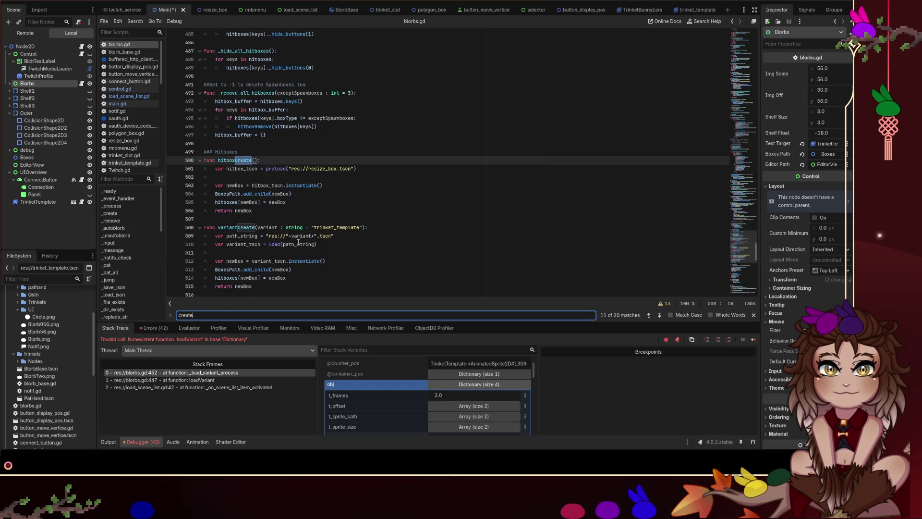
pyautogui.press('Escape')
pyautogui.scroll(-2, 298, 243)
pyautogui.click(298, 213)
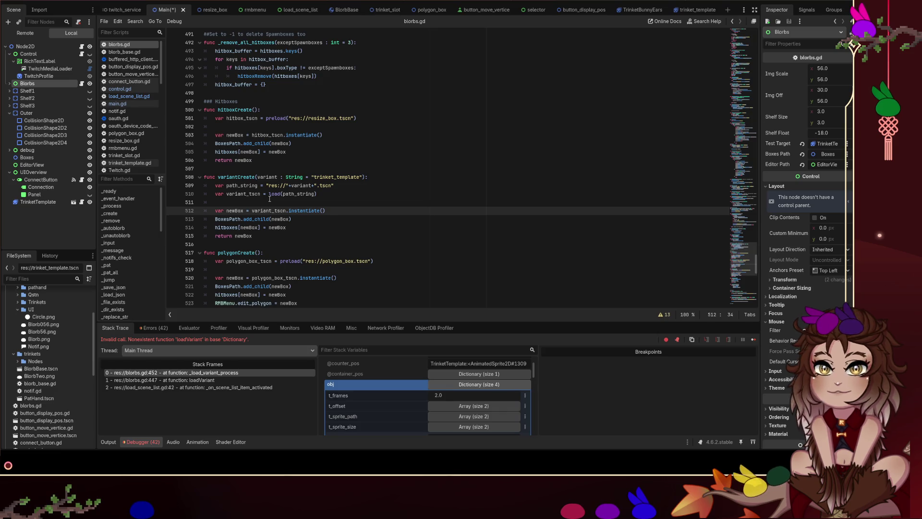
pyautogui.click(407, 191)
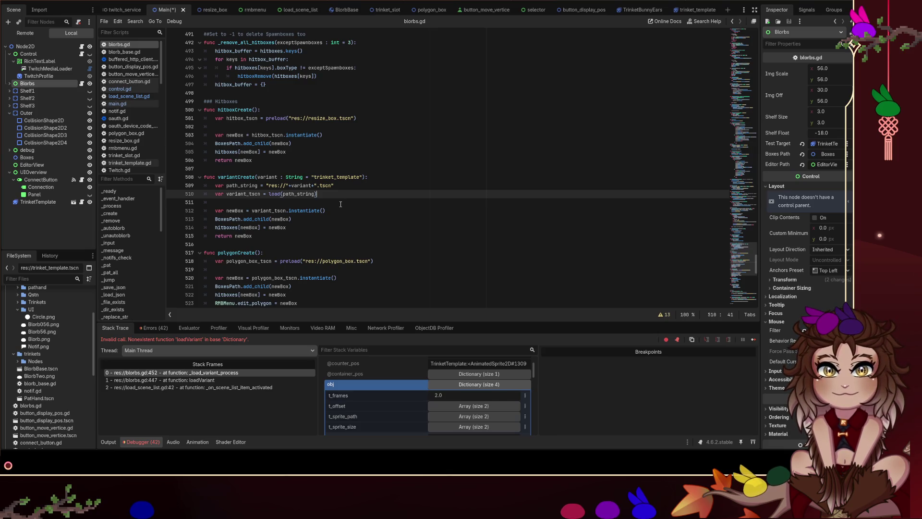
pyautogui.click(253, 202)
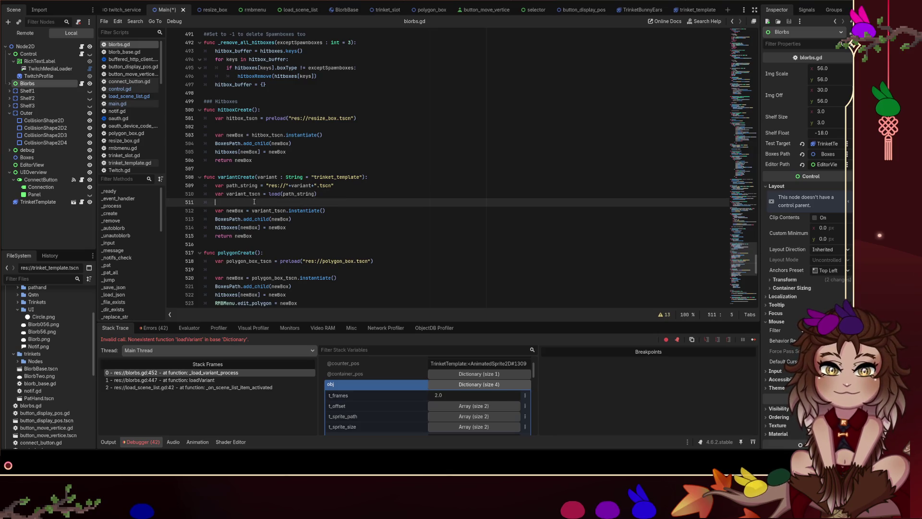
# - Save the Main scene and change BoxesPath to EditorPath on line 513
pyautogui.hotkey('ctrl', 's')
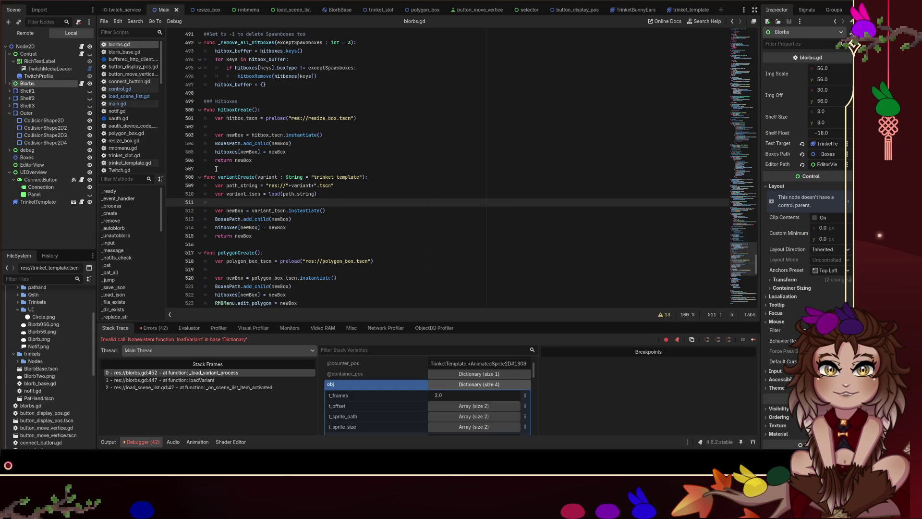
pyautogui.doubleClick(220, 219)
pyautogui.write('EditorPath')
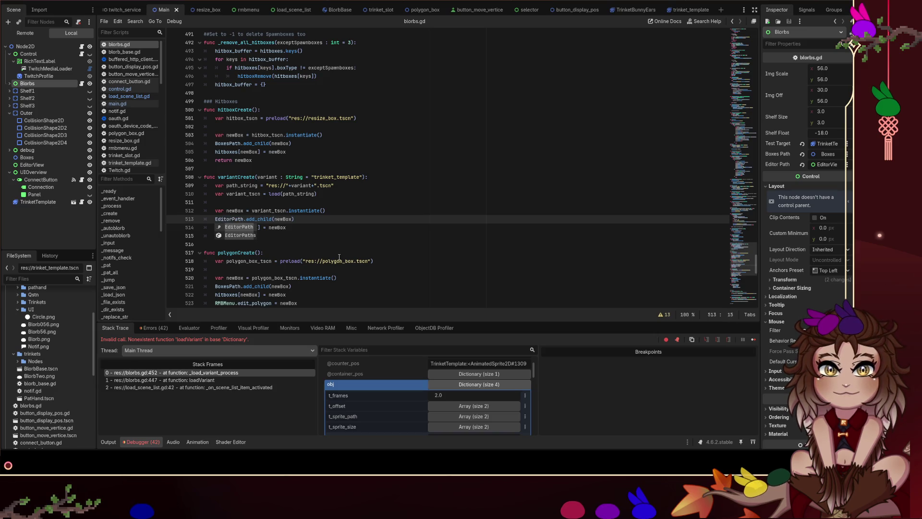
pyautogui.hotkey('ctrl', 'shift', 'Left')
pyautogui.click(330, 220)
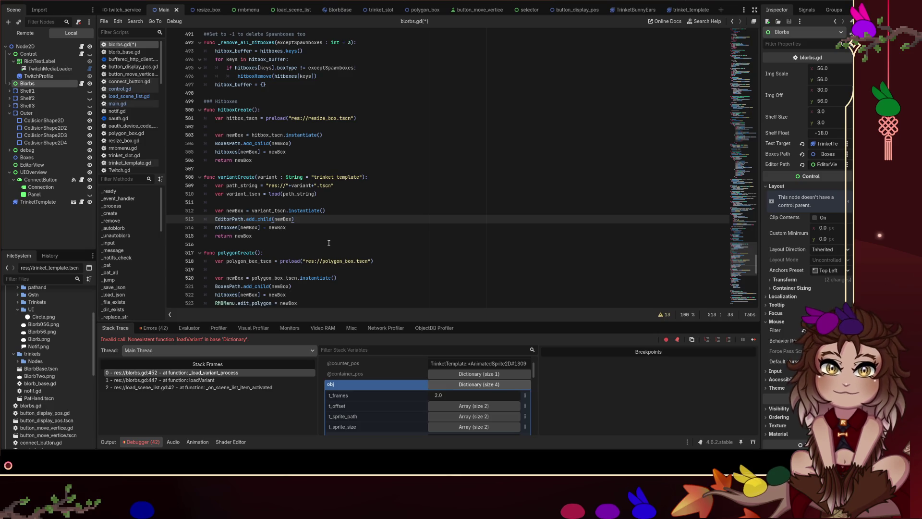
# - Replace hitboxes with variants on line 514
pyautogui.doubleClick(221, 228)
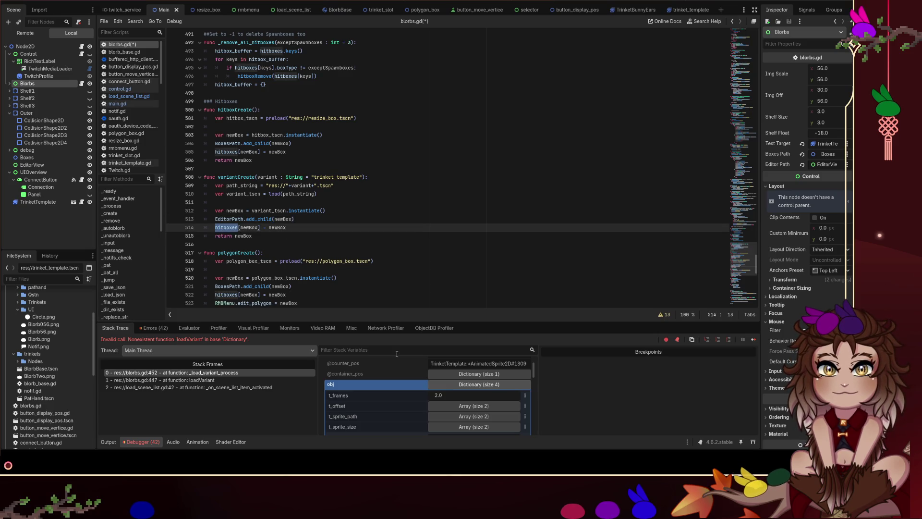
pyautogui.write('variants')
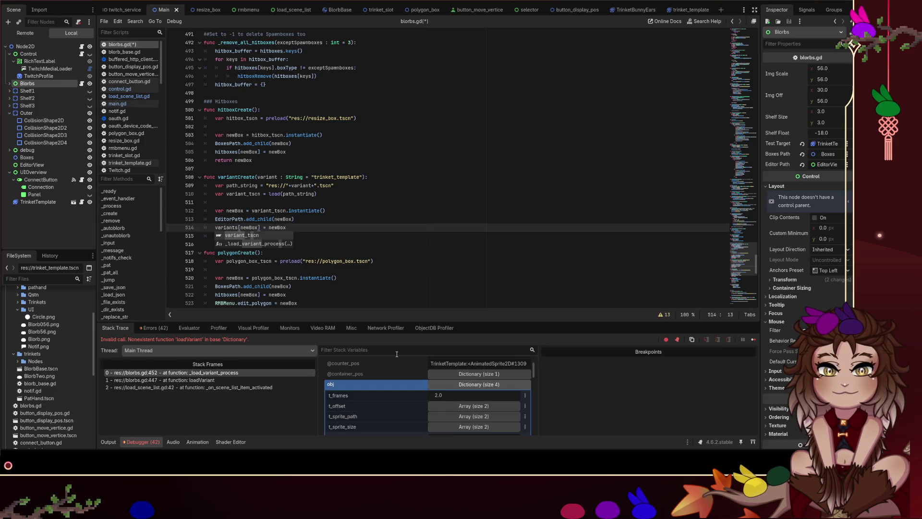
pyautogui.press('Escape')
pyautogui.press('Up')
pyautogui.press('End')
pyautogui.hotkey('shift', 'Down')
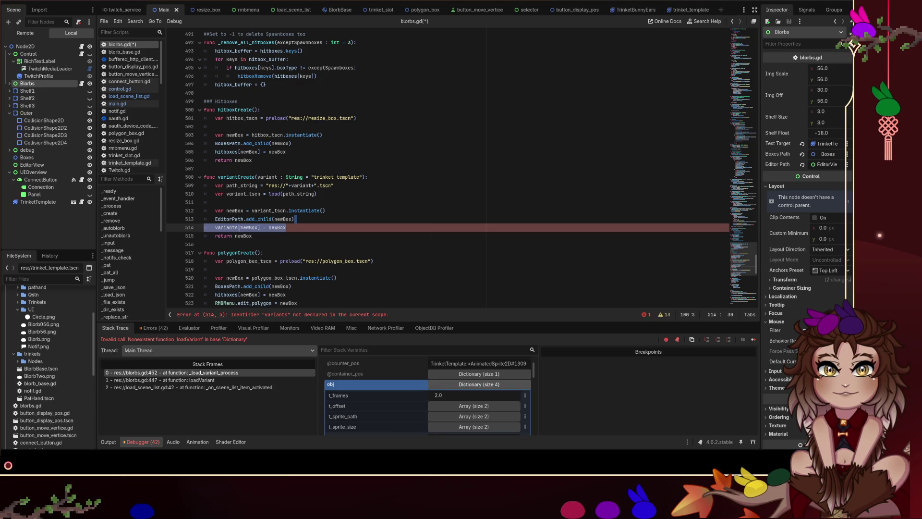
# - Declare 'var variants = {}' below the hitbox_buffer declaration at the top of blorbs.gd and save
pyautogui.click(238, 227)
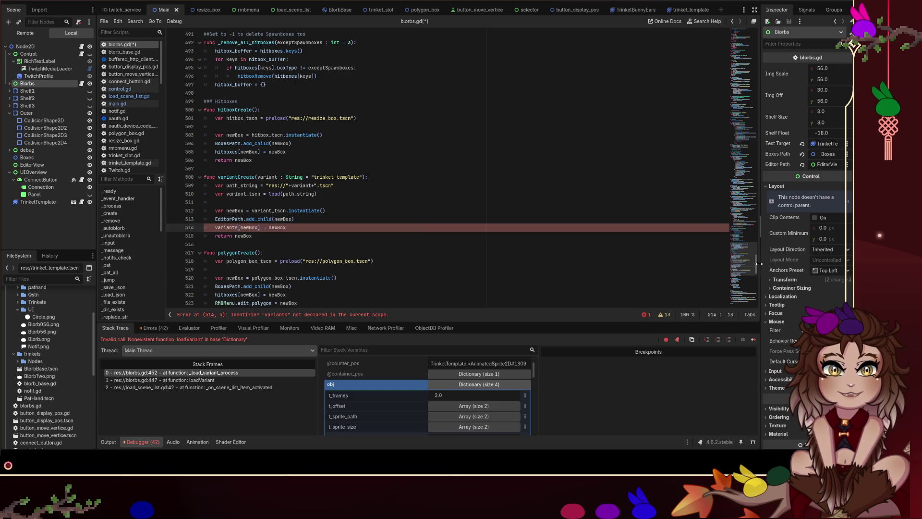
pyautogui.moveTo(757, 263); pyautogui.dragTo(756, 15)
pyautogui.scroll(2, 331, 142)
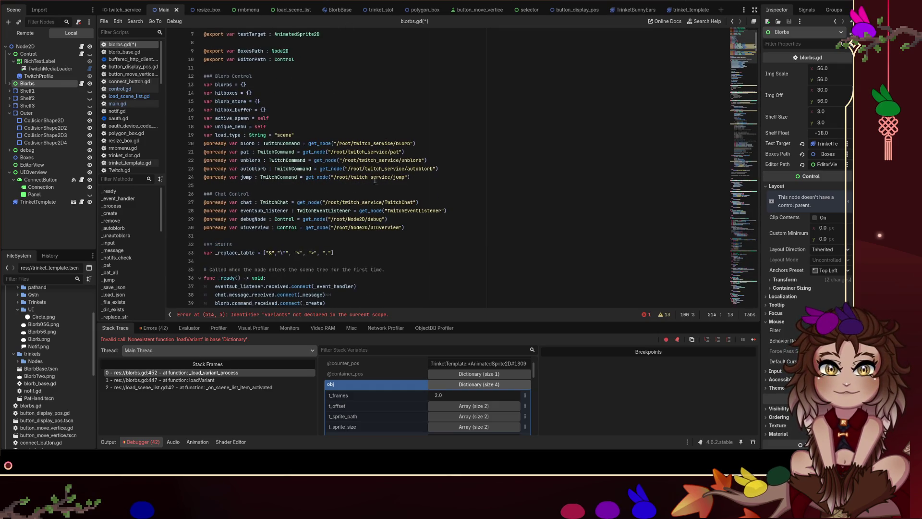
pyautogui.click(317, 161)
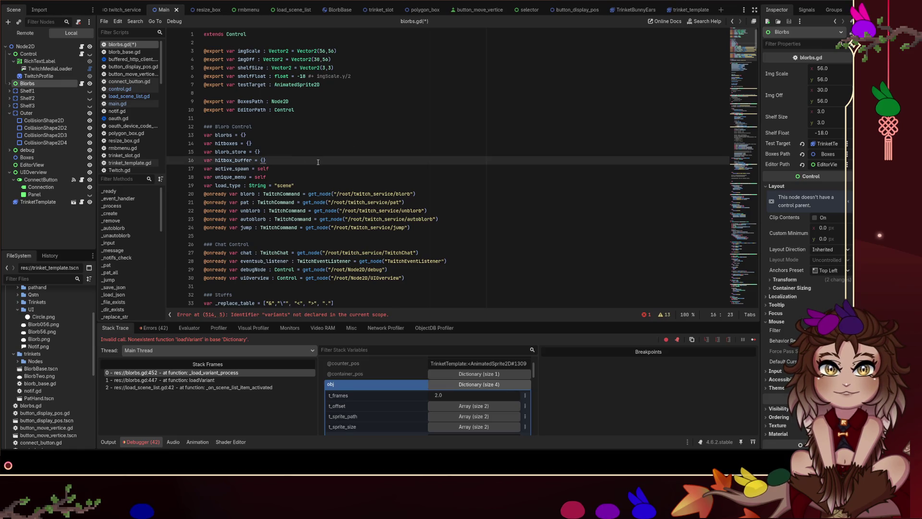
pyautogui.press('Return')
pyautogui.write('var variants = ')
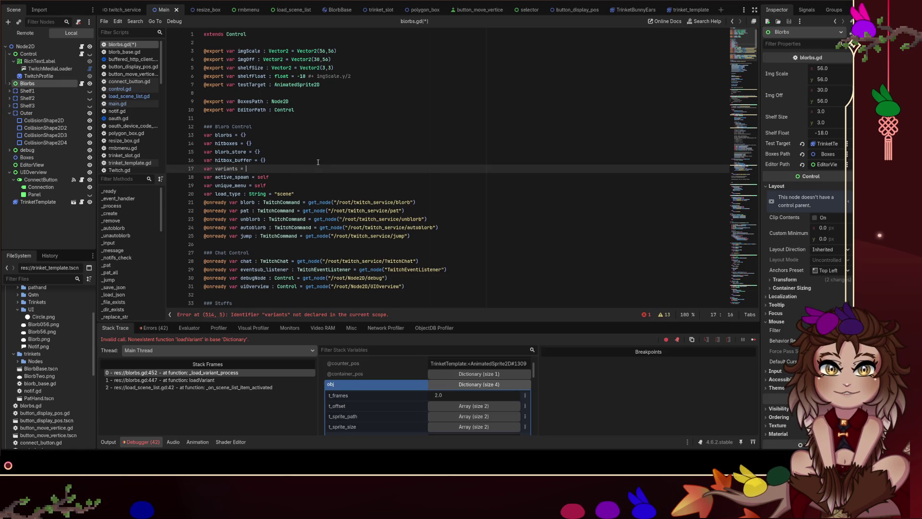
pyautogui.write('{')
pyautogui.scroll(-3, 579, 166)
pyautogui.hotkey('ctrl', 's')
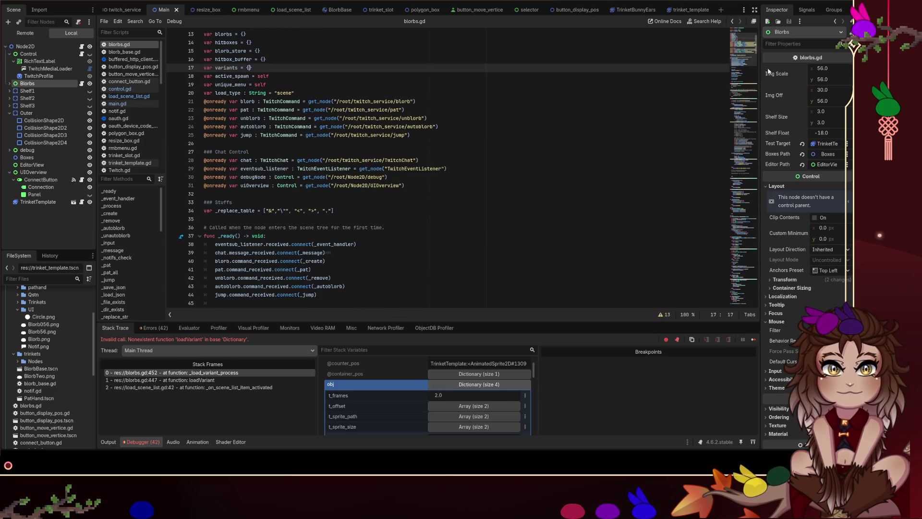
# - Start a text search in blorbs.gd for 'createva'
pyautogui.hotkey('ctrl', 'f')
pyautogui.write('var')
pyautogui.press('BackSpace')
pyautogui.press('BackSpace')
pyautogui.press('BackSpace')
pyautogui.write('createva')
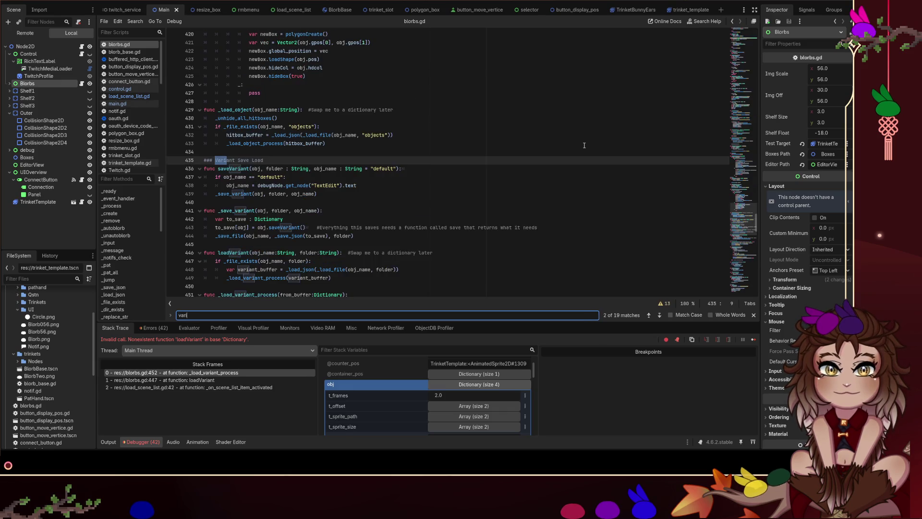
# - Search blorbs.gd for 'variantCreate', then close the search bar
pyautogui.press('BackSpace')
pyautogui.press('BackSpace')
pyautogui.write('V')
pyautogui.hotkey('ctrl', 'a')
pyautogui.write('va')
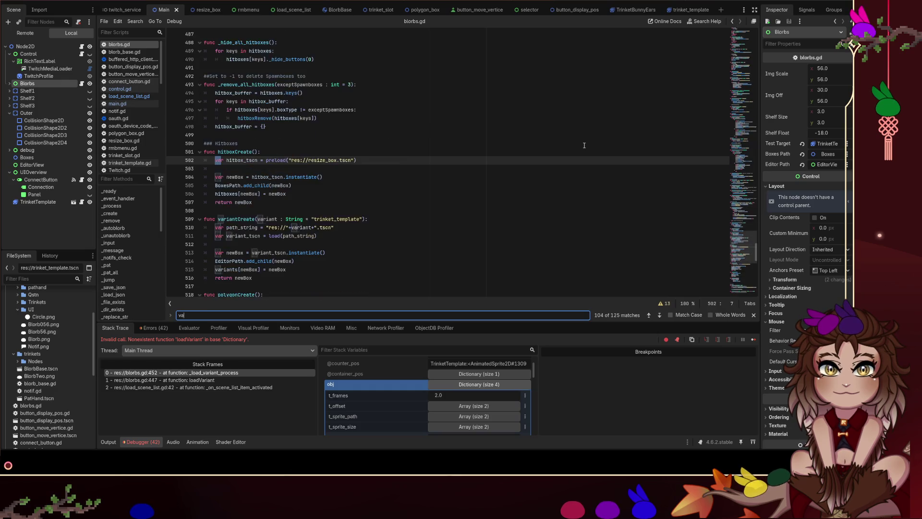
pyautogui.write('riantCreate')
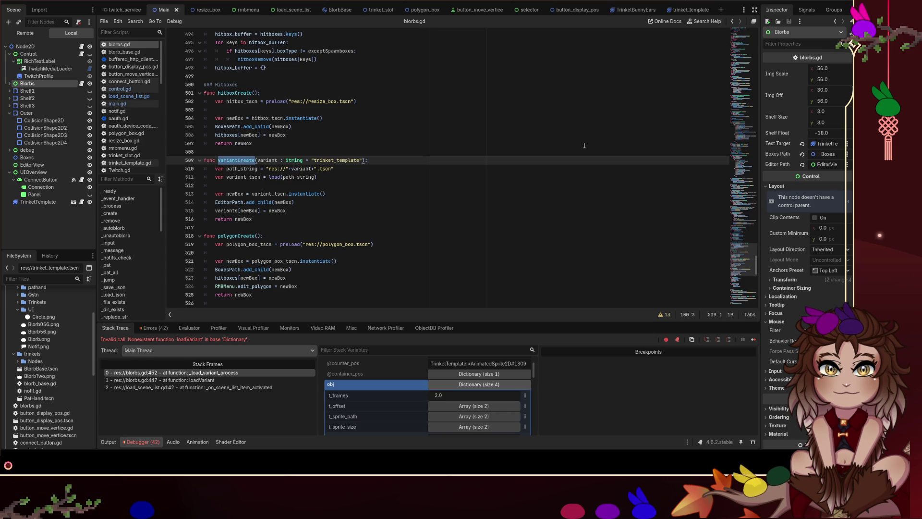
pyautogui.press('Escape')
# - Select the variantCreate function name and scroll up to the loadVariant code
pyautogui.click(377, 219)
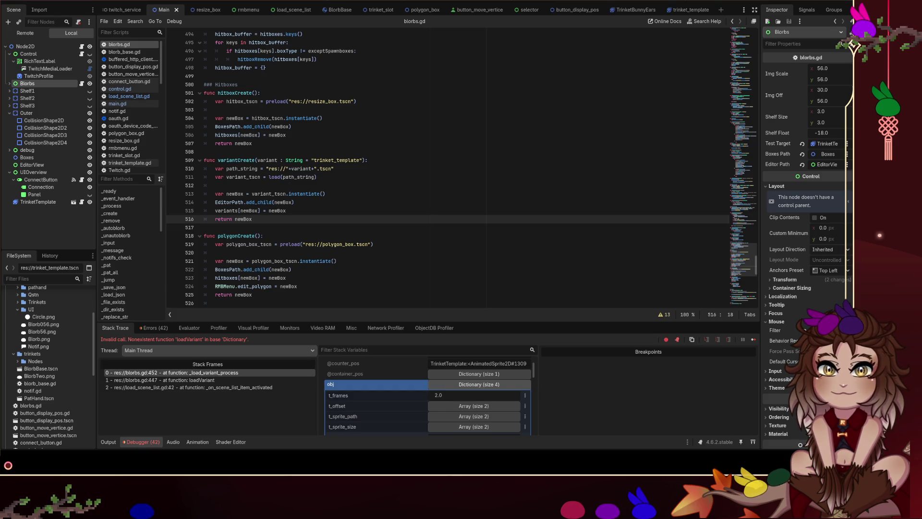
pyautogui.click(352, 44)
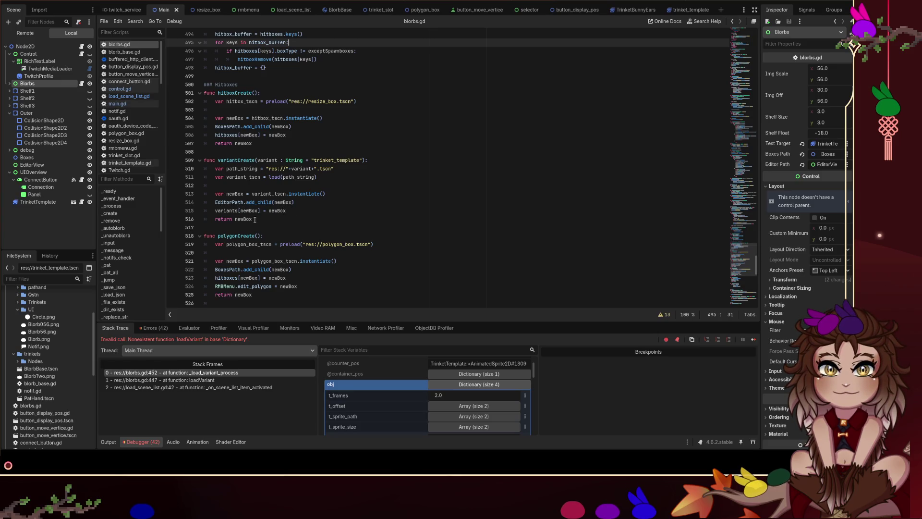
pyautogui.doubleClick(242, 158)
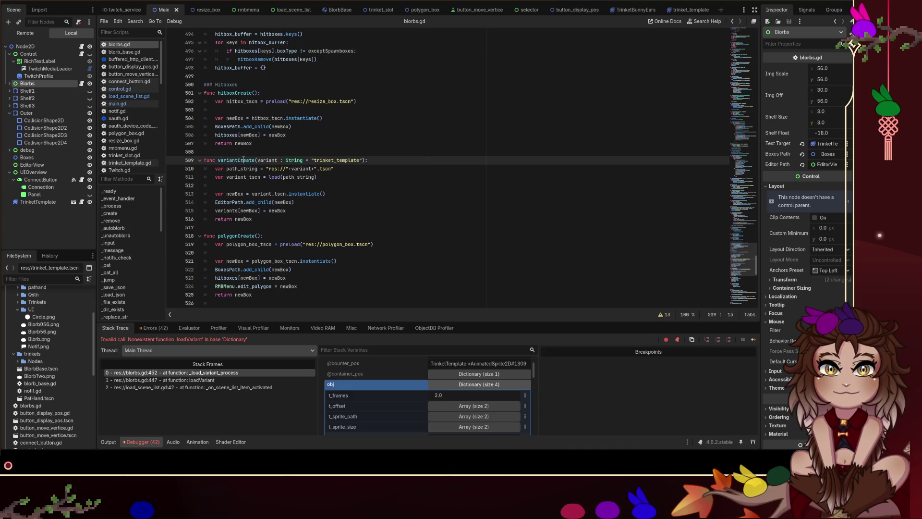
pyautogui.scroll(3, 380, 193)
pyautogui.scroll(20, 380, 193)
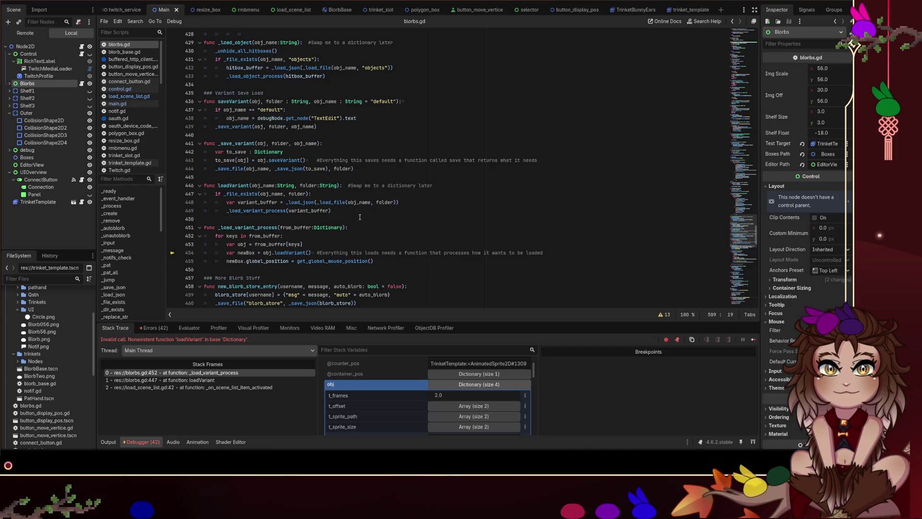
pyautogui.doubleClick(295, 252)
pyautogui.scroll(1, 344, 234)
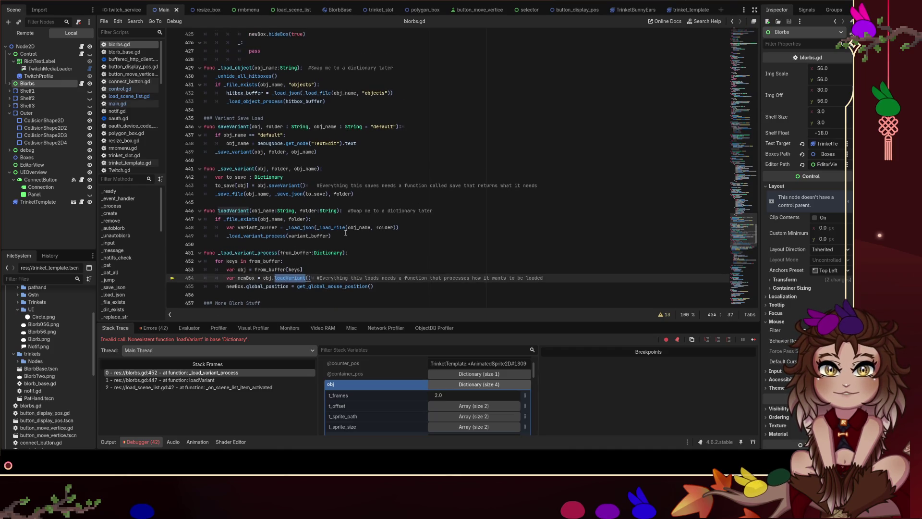
pyautogui.scroll(4, 285, 259)
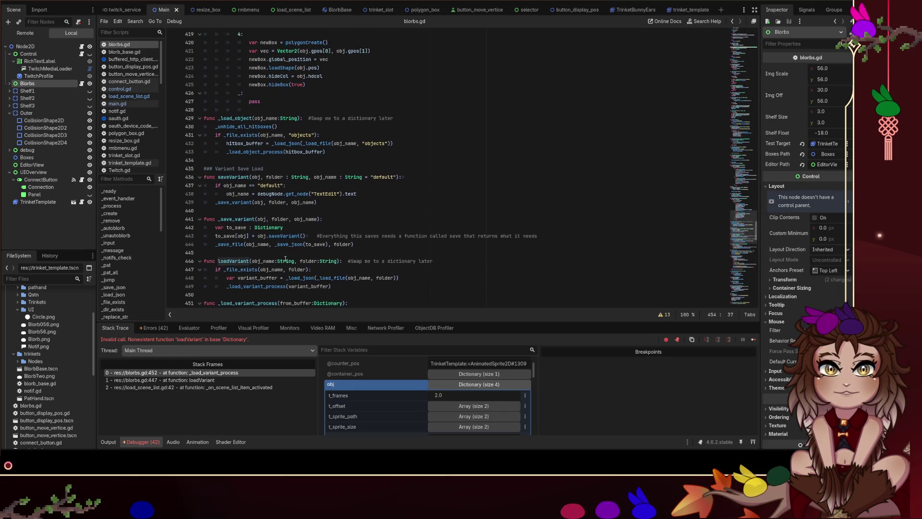
pyautogui.scroll(12, 287, 252)
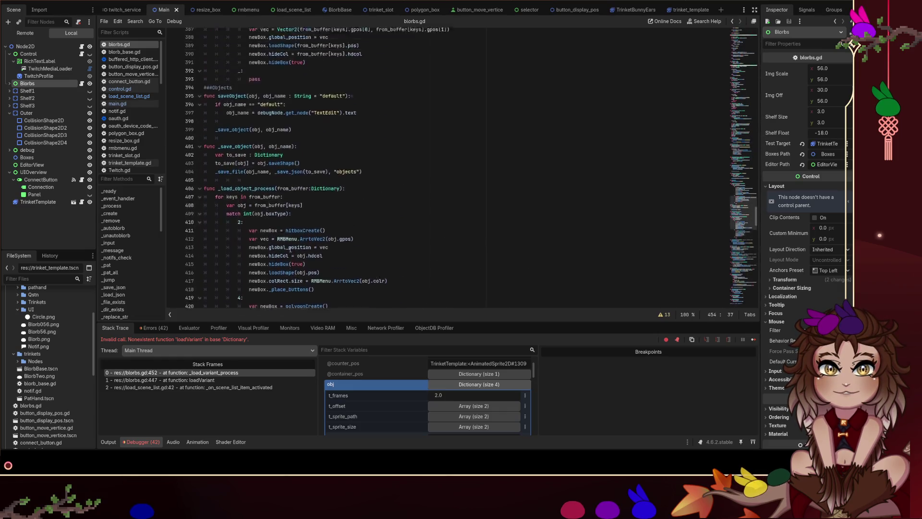
pyautogui.scroll(3, 290, 247)
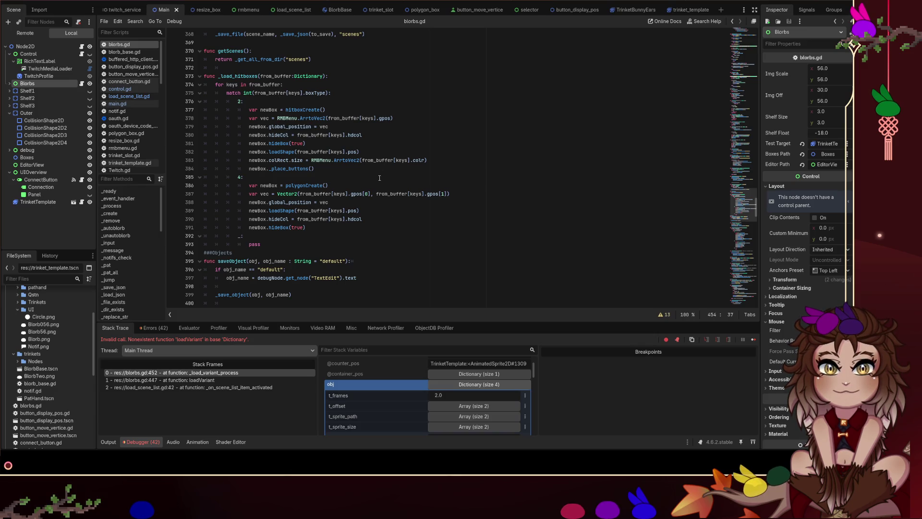
pyautogui.scroll(-20, 380, 178)
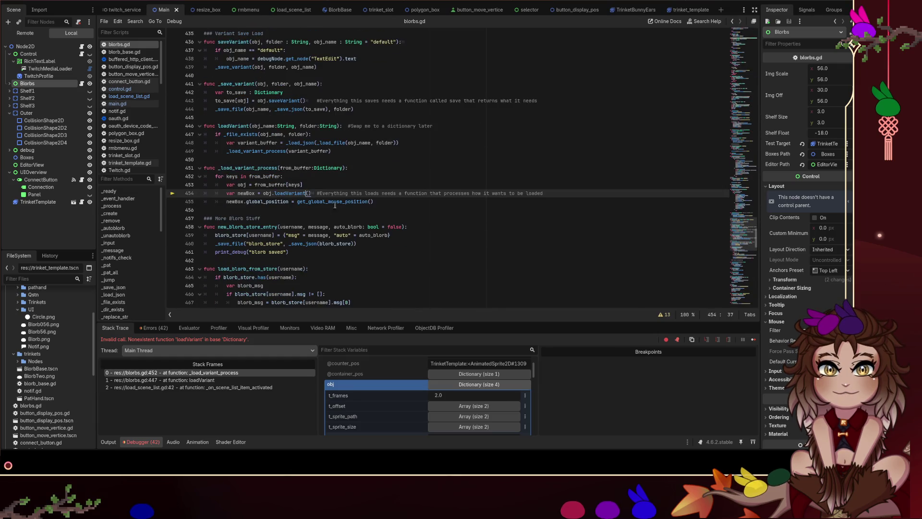
pyautogui.click(318, 184)
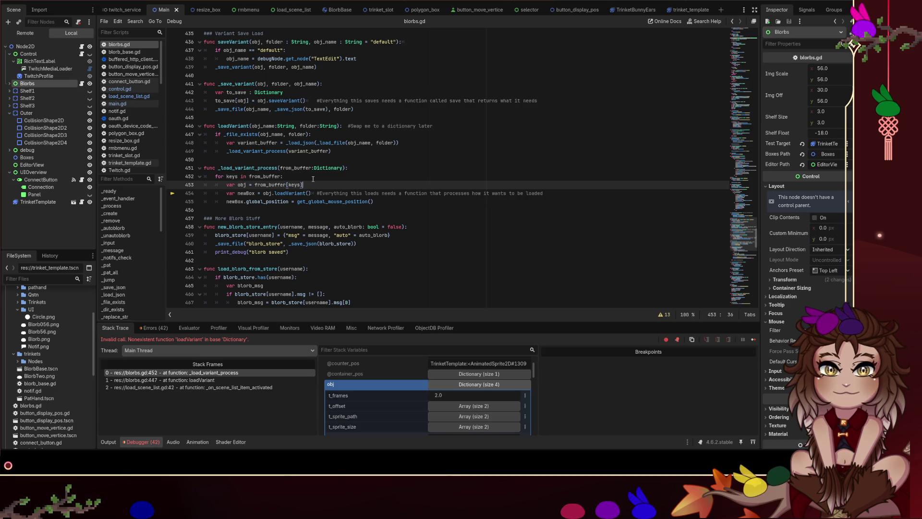
pyautogui.scroll(4, 350, 178)
pyautogui.scroll(6, 350, 178)
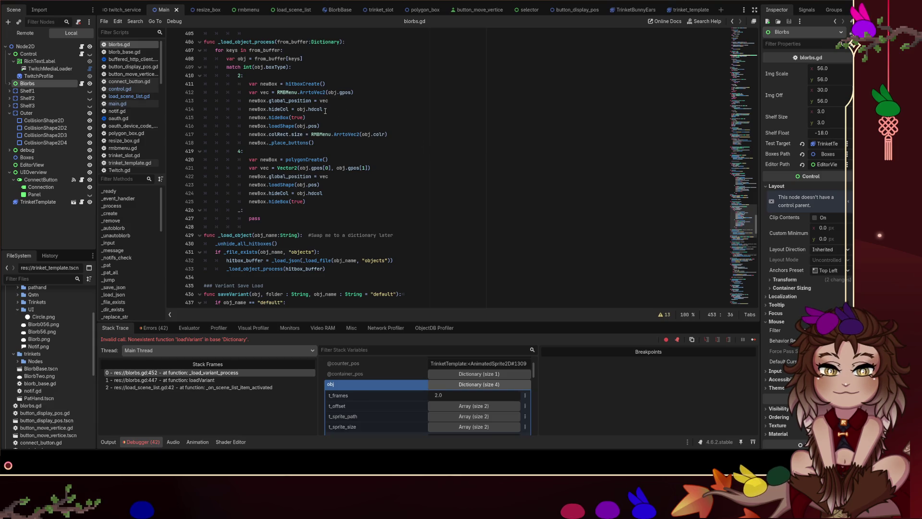
pyautogui.scroll(-8, 288, 81)
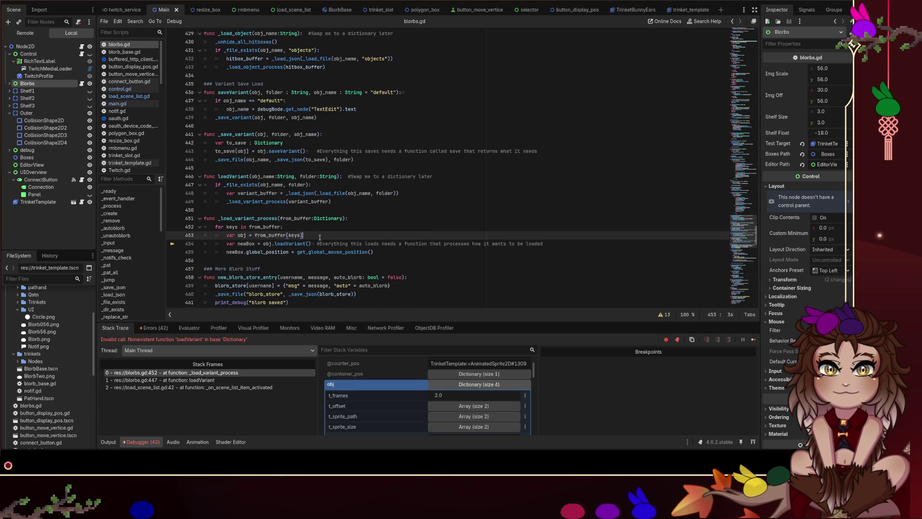
pyautogui.scroll(9, 318, 237)
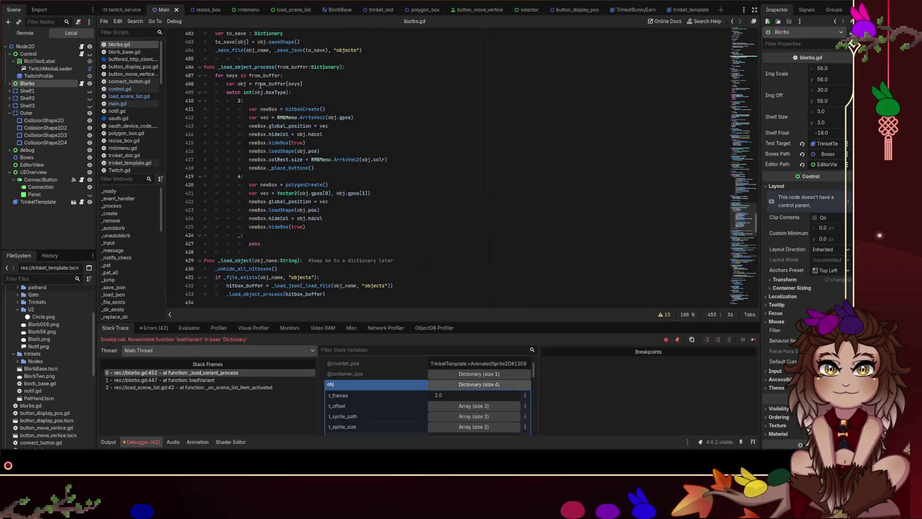
pyautogui.scroll(-10, 300, 97)
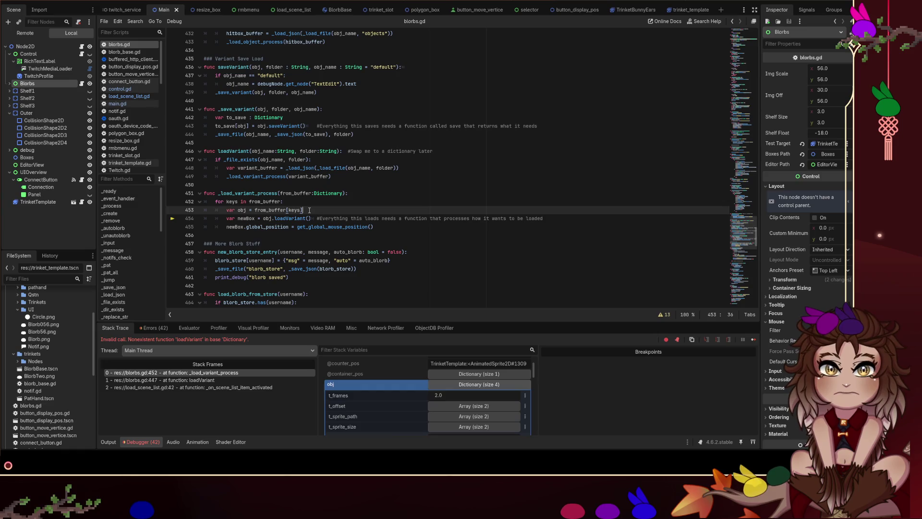
pyautogui.press('Return')
pyautogui.write('variantCreate')
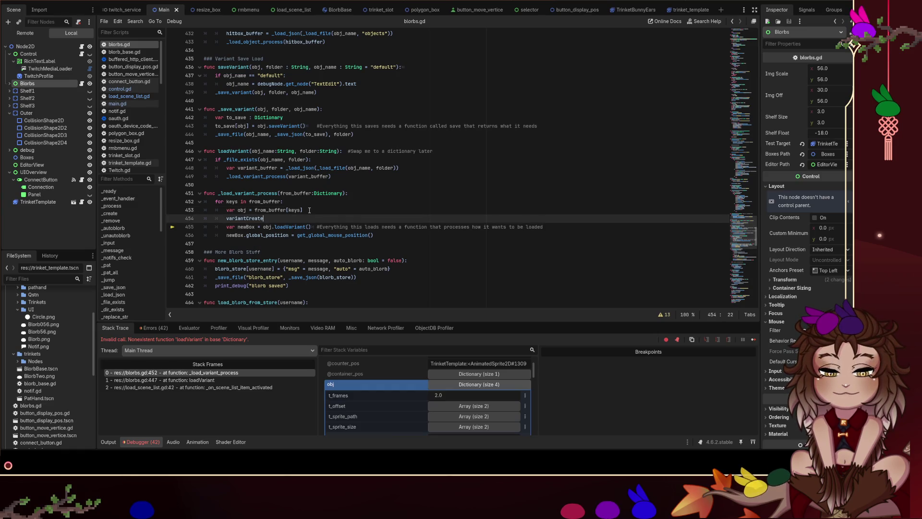
pyautogui.write('(')
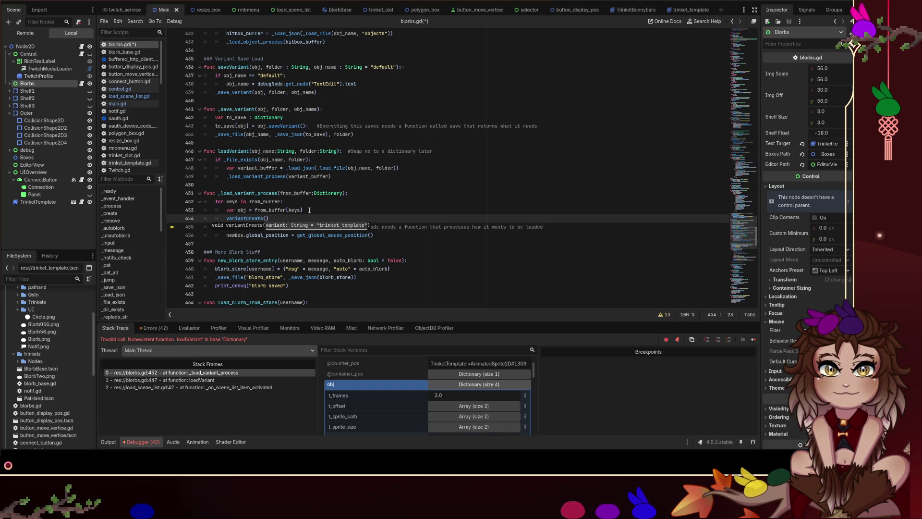
# - Dismiss the parameter hint on the new variantCreate() line and jump to variantCreate's definition
pyautogui.click(309, 210)
pyautogui.scroll(-2, 309, 210)
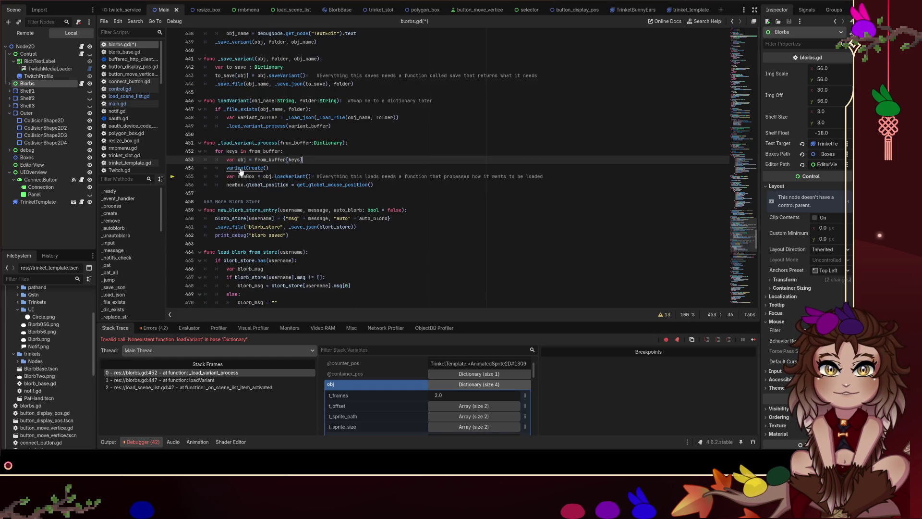
pyautogui.keyDown('ctrl'); pyautogui.click(241, 170); pyautogui.keyUp('ctrl')
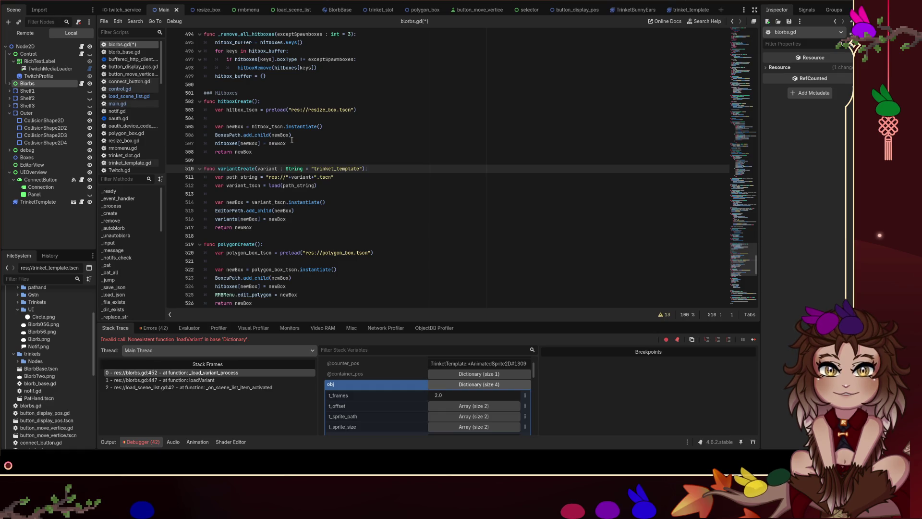
# - Try a ', dict' parameter on variantCreate, remove it again, and save blorbs.gd
pyautogui.click(362, 169)
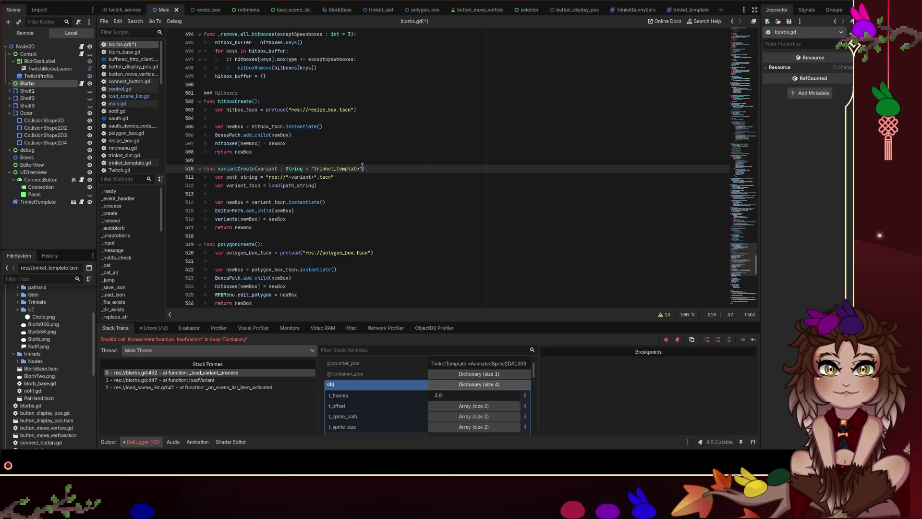
pyautogui.write(', dict')
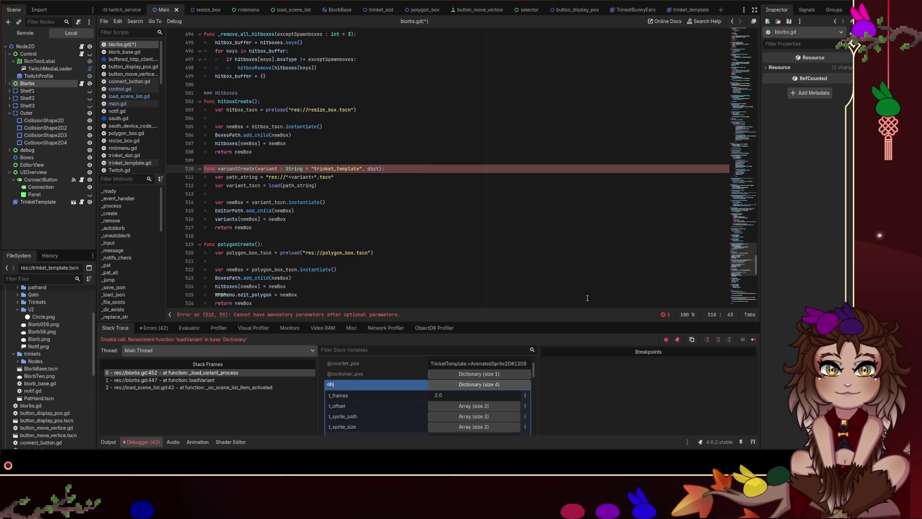
pyautogui.press('BackSpace')
pyautogui.press('BackSpace')
pyautogui.press('BackSpace')
pyautogui.hotkey('ctrl', 's')
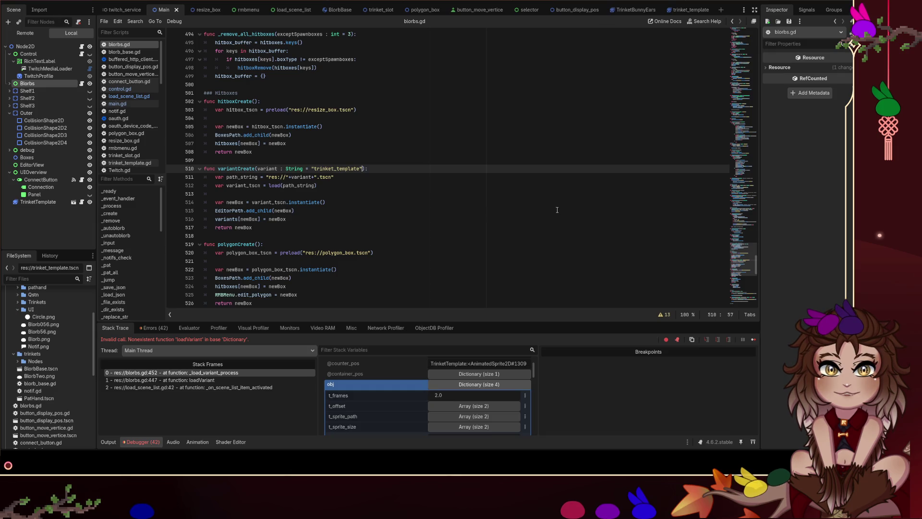
pyautogui.scroll(15, 555, 209)
pyautogui.click(533, 206)
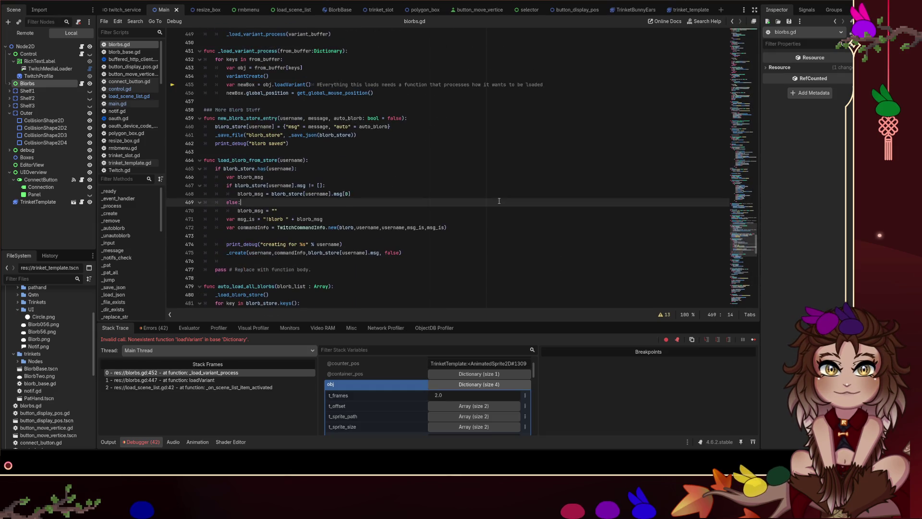
# - Review the variantCreate() and obj.loadVariant() lines in _load_variant_process, saving blorbs.gd unchanged
pyautogui.scroll(3, 313, 140)
pyautogui.click(290, 151)
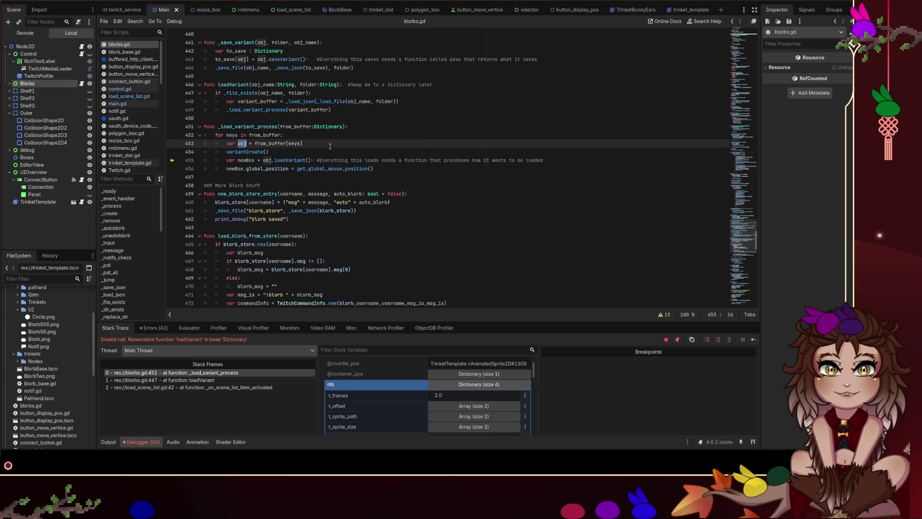
pyautogui.click(274, 160)
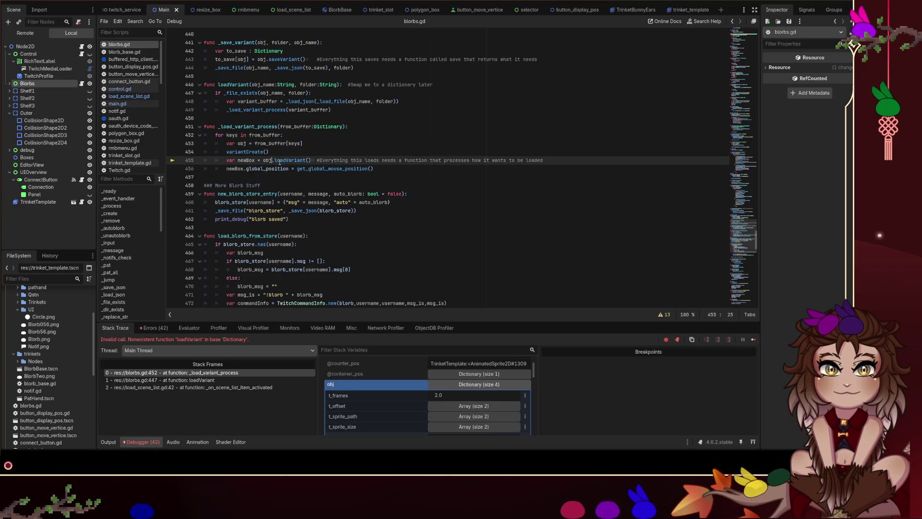
pyautogui.press('BackSpace')
pyautogui.press('BackSpace')
pyautogui.press('BackSpace')
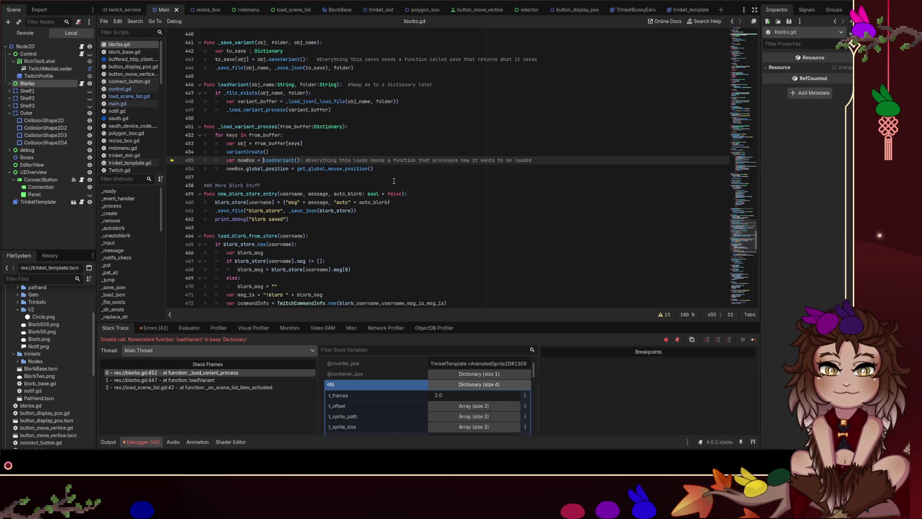
pyautogui.hotkey('ctrl', 'z')
pyautogui.hotkey('ctrl', 's')
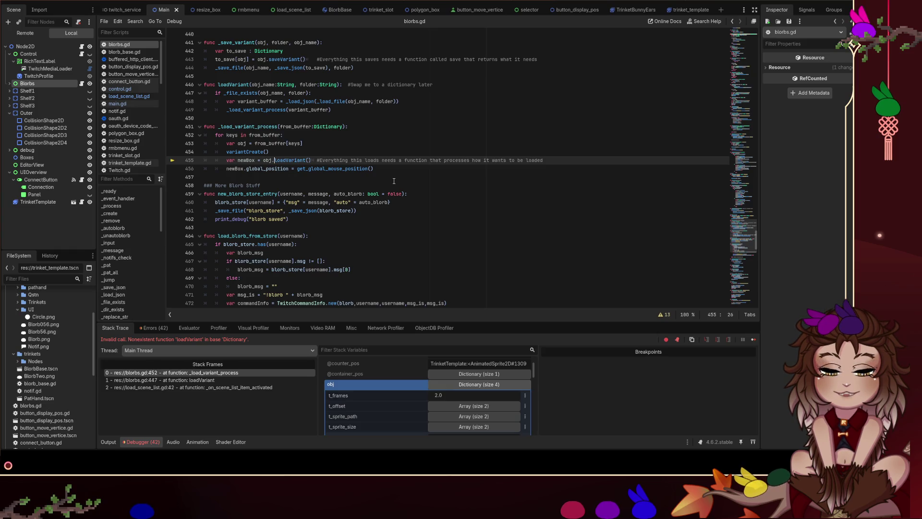
pyautogui.scroll(5, 394, 180)
pyautogui.scroll(9, 389, 172)
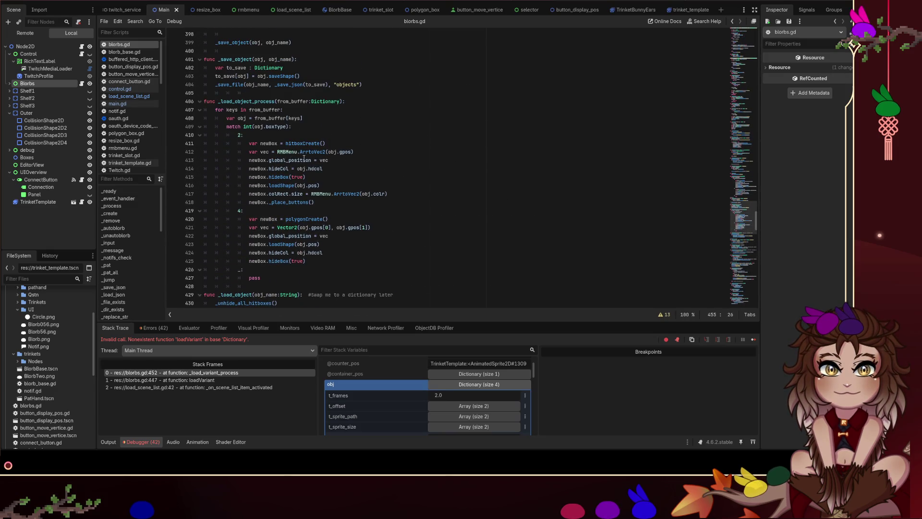
pyautogui.scroll(-11, 296, 141)
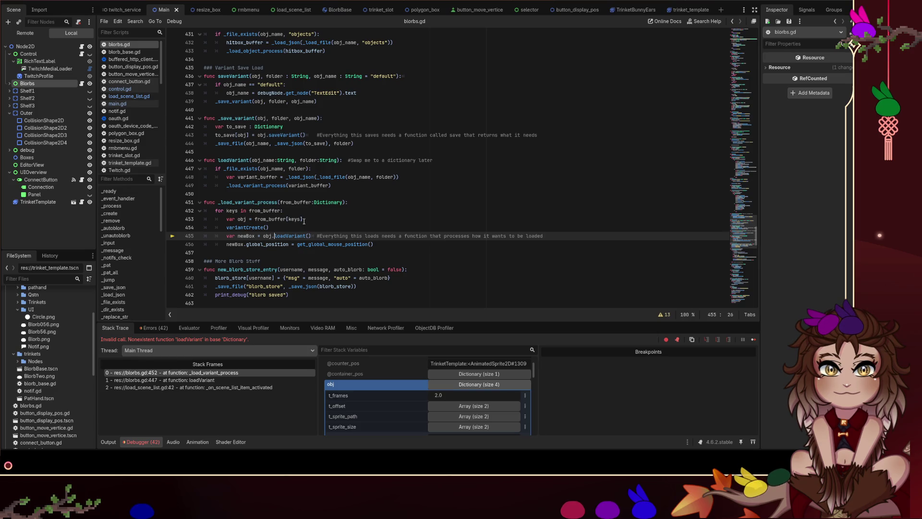
# - Rewrite line 455 to call variantCreate and delete the standalone variantCreate() line
pyautogui.press('BackSpace')
pyautogui.press('BackSpace')
pyautogui.press('BackSpace')
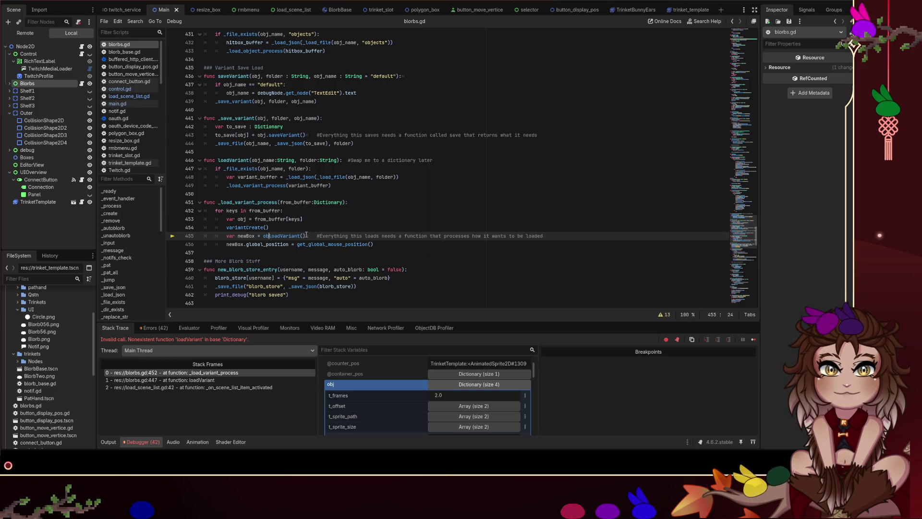
pyautogui.hotkey('ctrl', 'shift', 'Right')
pyautogui.write('variantCrea')
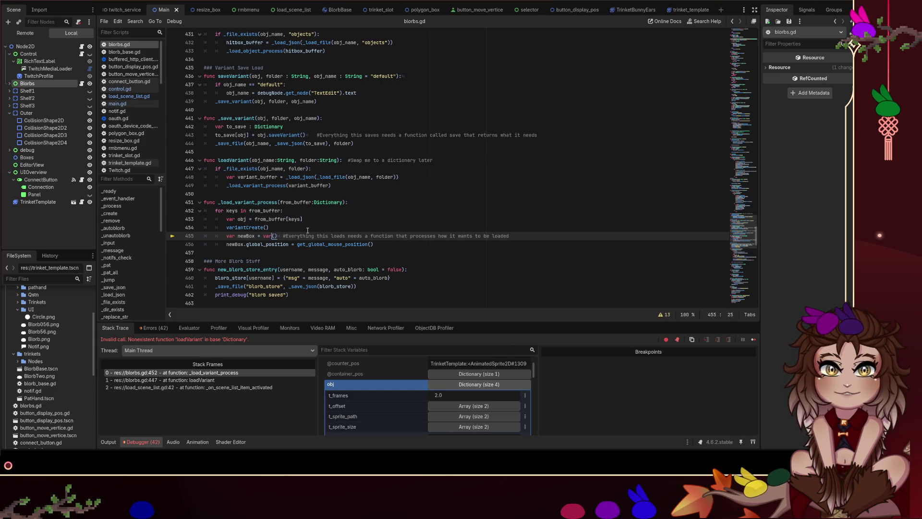
pyautogui.write('te')
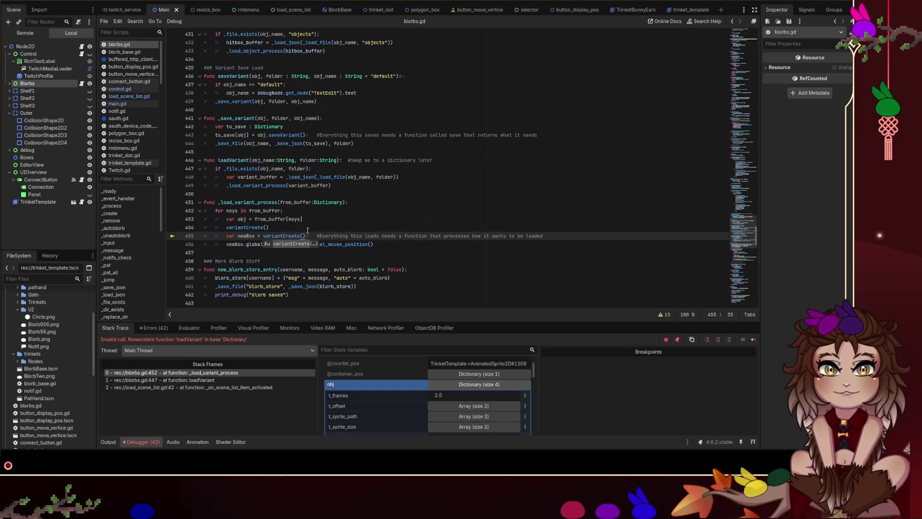
pyautogui.press('Up')
pyautogui.hotkey('shift', 'Home')
pyautogui.hotkey('shift', 'Home')
pyautogui.press('BackSpace')
pyautogui.press('BackSpace')
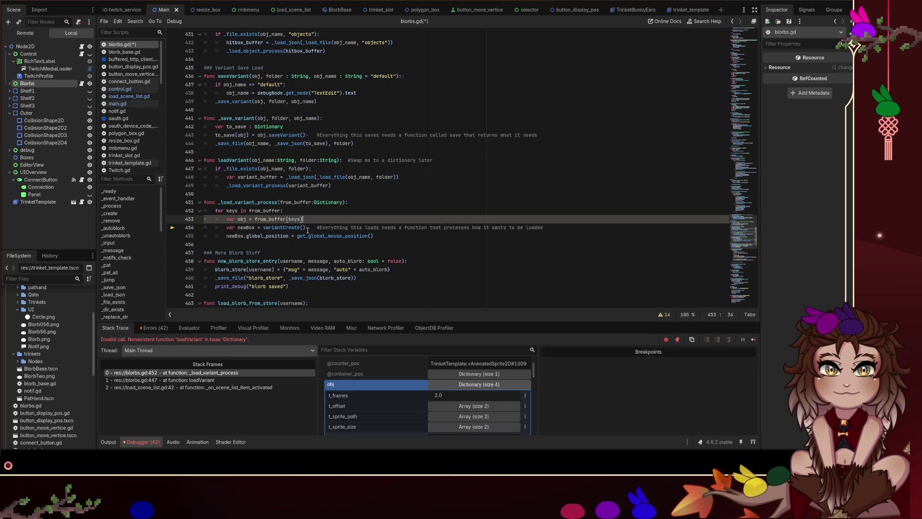
# - Add 'newBox.loadVariant(obj)' below the newBox assignment and save blorbs.gd
pyautogui.click(550, 229)
pyautogui.press('Return')
pyautogui.write('newBox.loadVari')
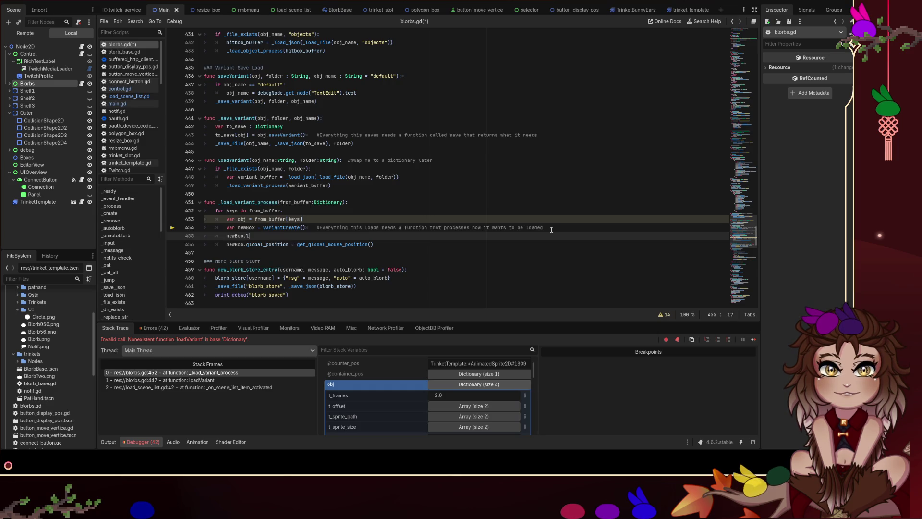
pyautogui.write('ant')
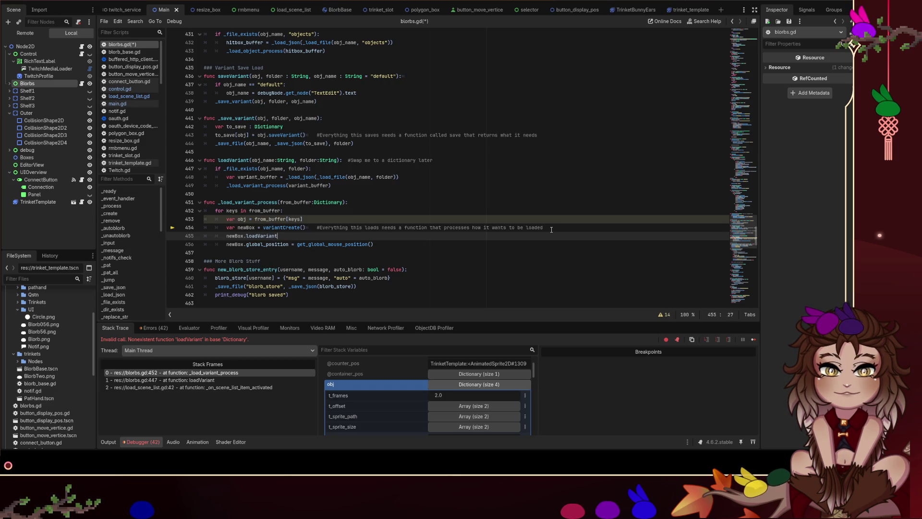
pyautogui.write('(obj')
pyautogui.hotkey('ctrl', 's')
# - Check loadVariant in trinket_template.gd, then run the project with F5 to test
pyautogui.click(316, 210)
pyautogui.click(265, 236)
pyautogui.doubleClick(264, 236)
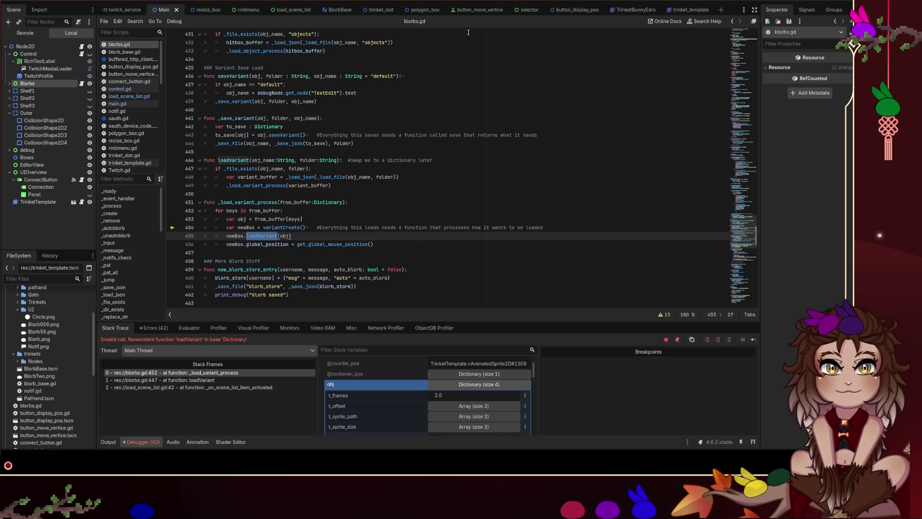
pyautogui.click(136, 165)
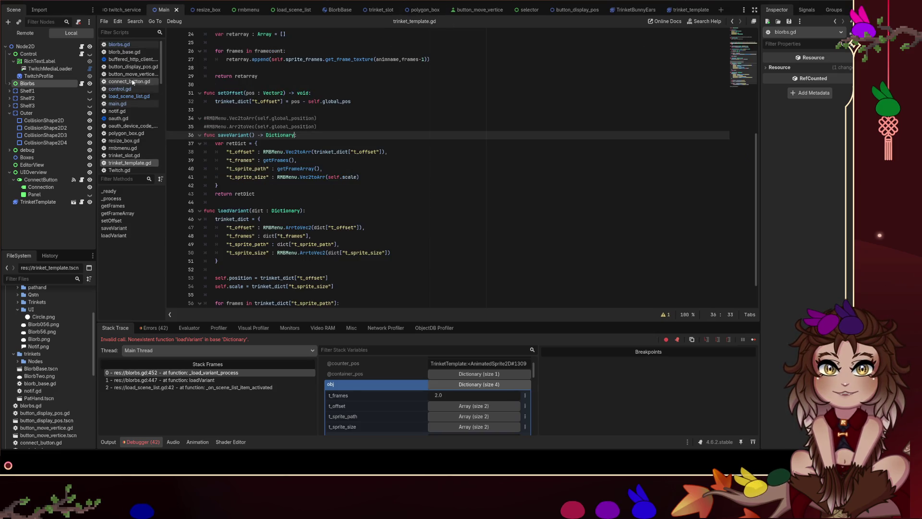
pyautogui.click(119, 44)
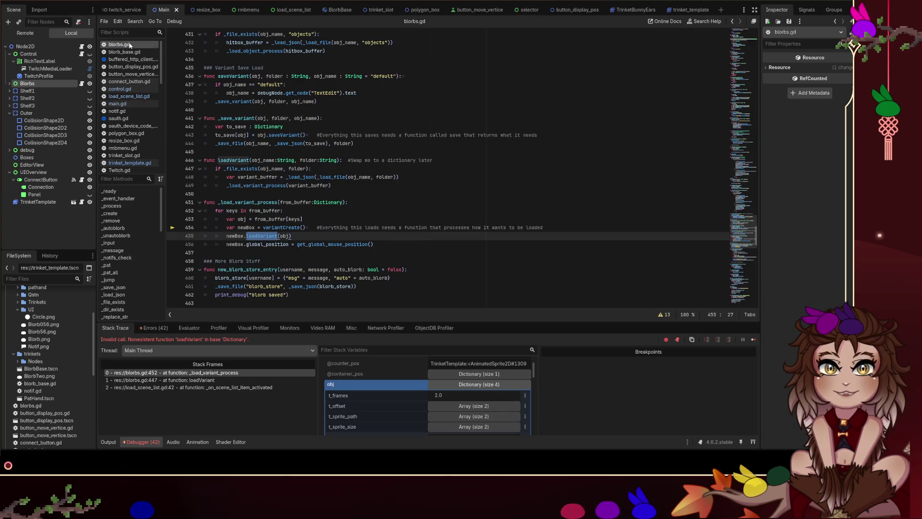
pyautogui.click(340, 244)
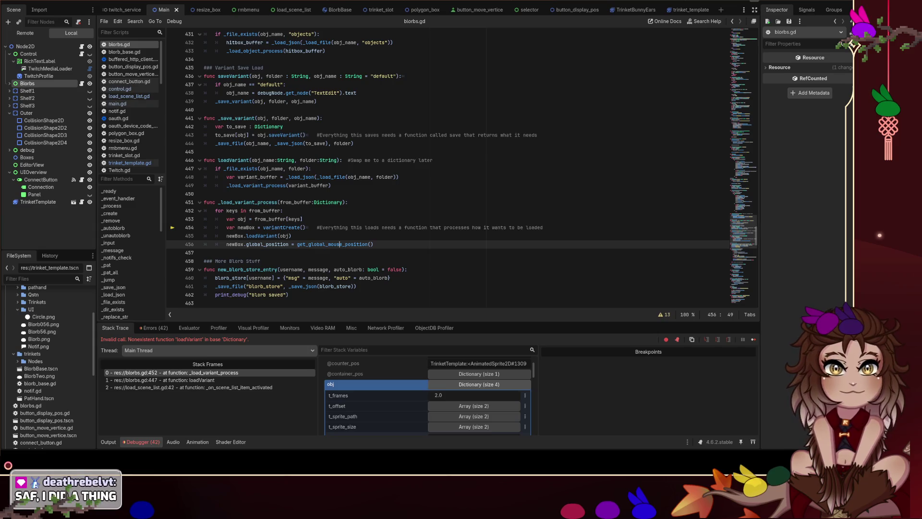
pyautogui.press('F5')
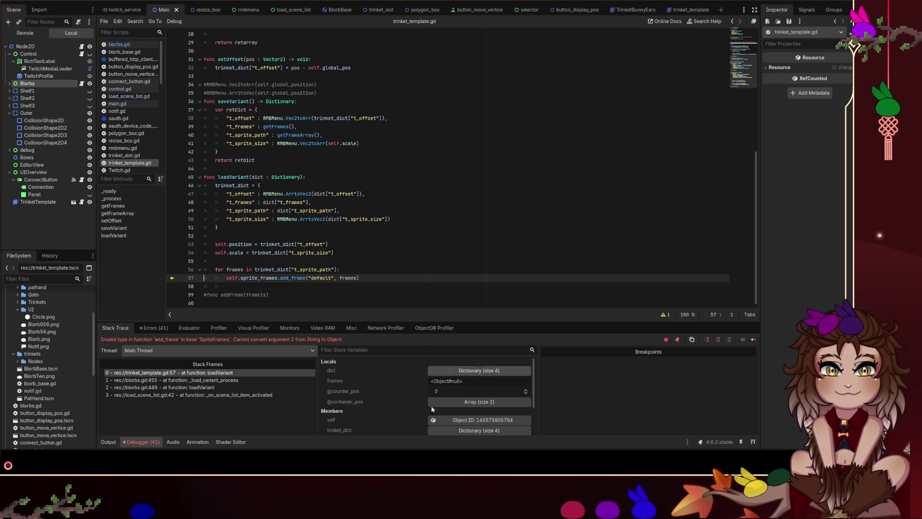
# - Expand the dict variable in the loadVariant frame's Stack Variables
pyautogui.click(478, 370)
# - Expand t_sprite_size and t_sprite_path in the debugger and read the second element's texture id
pyautogui.scroll(-2, 438, 390)
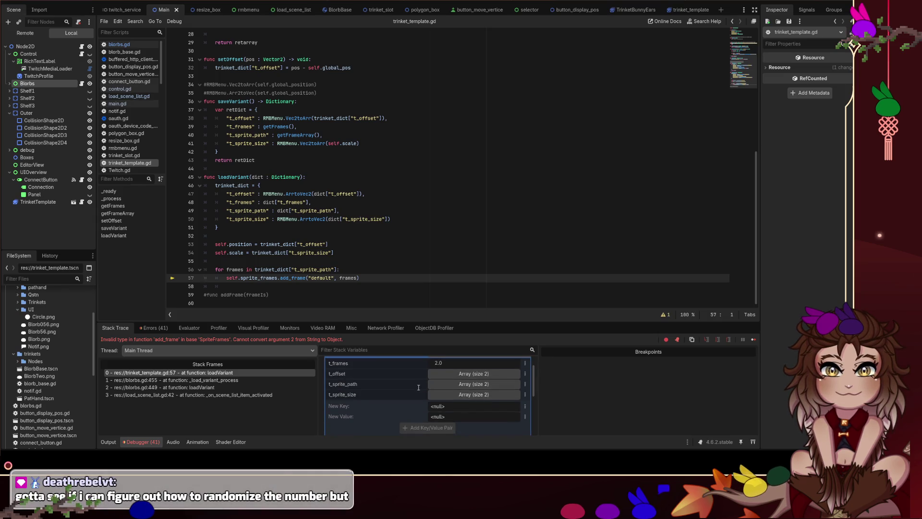
pyautogui.click(438, 393)
pyautogui.scroll(-2, 435, 387)
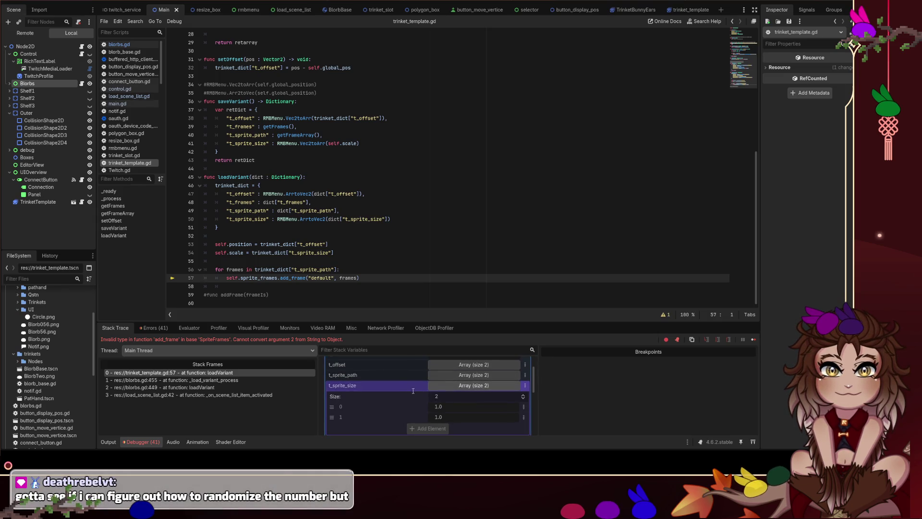
pyautogui.click(463, 374)
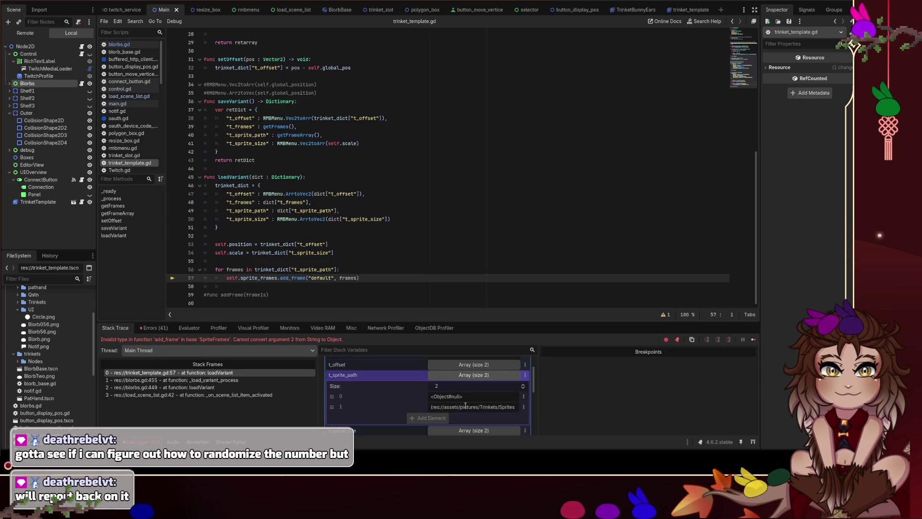
pyautogui.click(494, 409)
pyautogui.press('End')
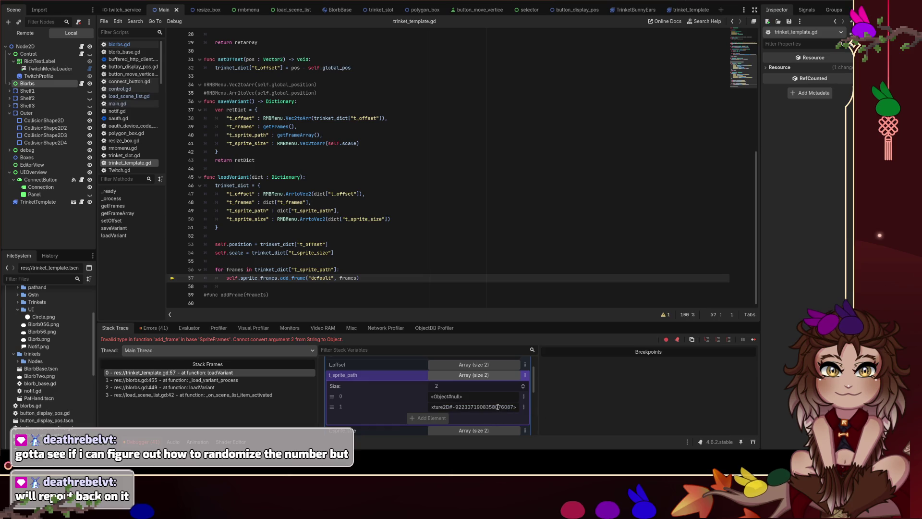
pyautogui.moveTo(474, 407)
pyautogui.mouseDown()
pyautogui.moveTo(535, 411)
pyautogui.moveTo(427, 408)
pyautogui.moveTo(514, 407)
pyautogui.mouseUp()
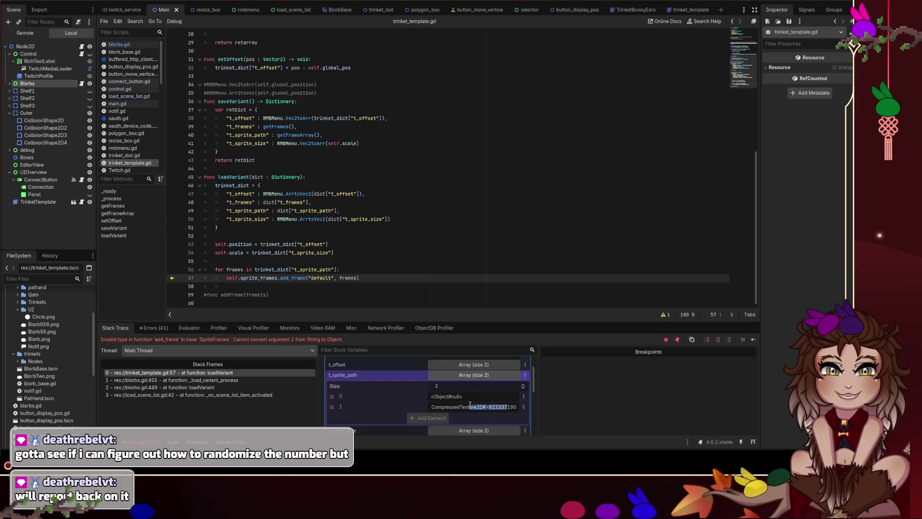
pyautogui.moveTo(516, 407)
pyautogui.mouseDown()
pyautogui.moveTo(414, 403)
pyautogui.moveTo(521, 407)
pyautogui.mouseUp()
pyautogui.click(400, 300)
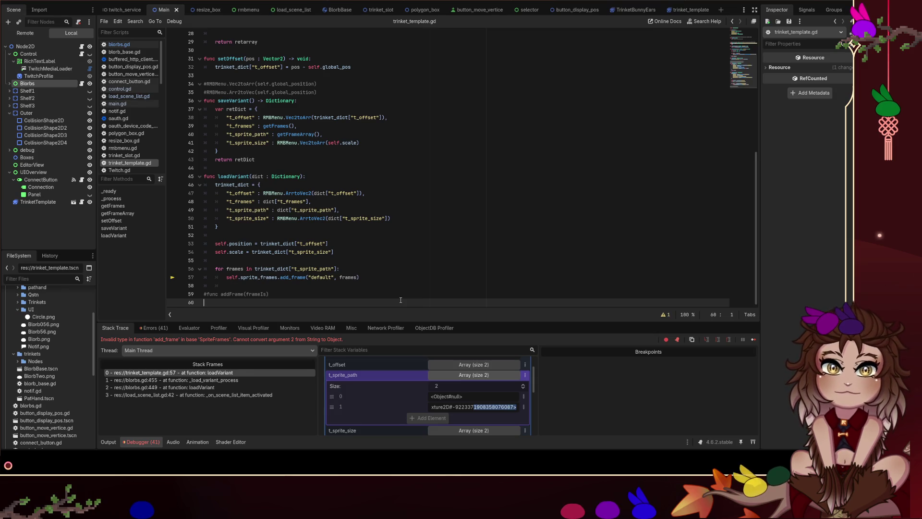
pyautogui.moveTo(494, 407)
pyautogui.mouseDown()
pyautogui.moveTo(530, 407)
pyautogui.moveTo(417, 406)
pyautogui.mouseUp()
pyautogui.click(494, 406)
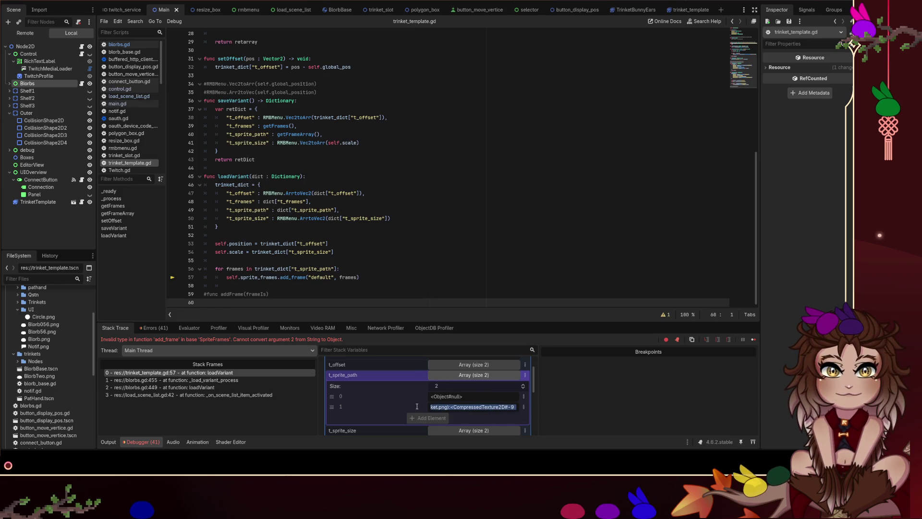
pyautogui.moveTo(516, 407); pyautogui.dragTo(447, 406)
pyautogui.click(447, 406)
pyautogui.tripleClick(447, 406)
pyautogui.tripleClick(507, 408)
pyautogui.click(506, 407)
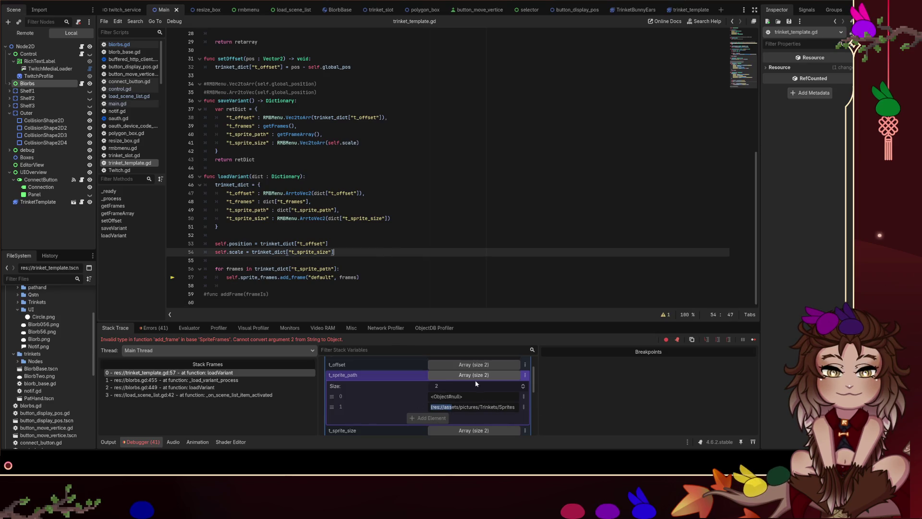
pyautogui.click(432, 219)
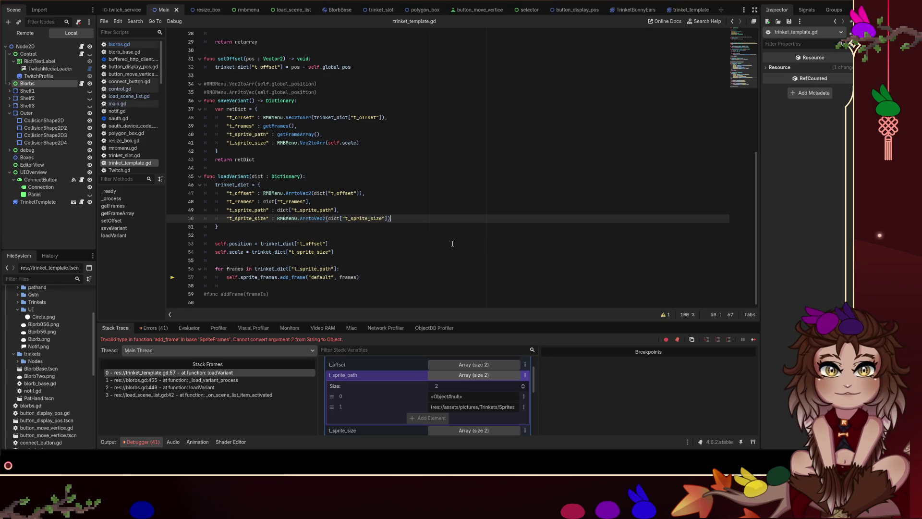
# - Read the full EarTrinket.png sprite path value of t_sprite_path in the debugger
pyautogui.scroll(1, 582, 198)
pyautogui.click(513, 406)
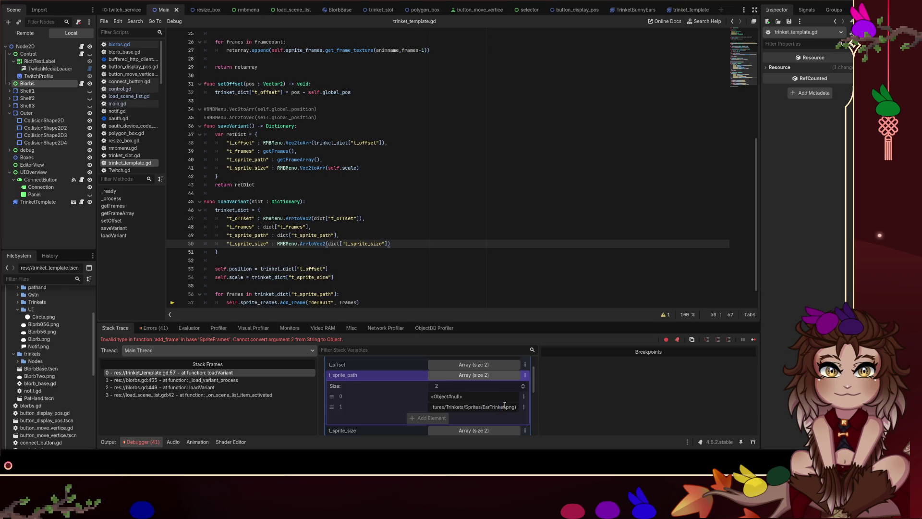
pyautogui.doubleClick(515, 407)
pyautogui.moveTo(515, 407); pyautogui.dragTo(482, 407)
pyautogui.click(482, 407)
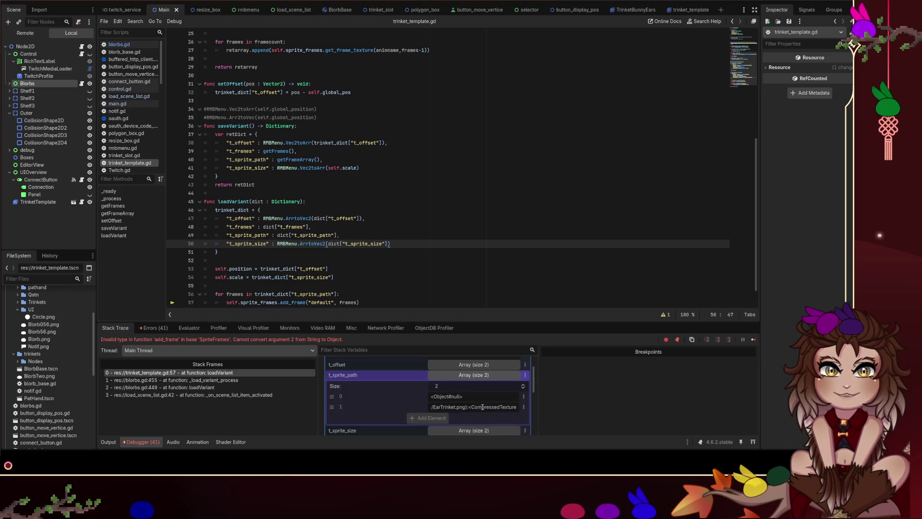
pyautogui.tripleClick(482, 406)
pyautogui.click(400, 395)
pyautogui.hotkey('ctrl', 'a')
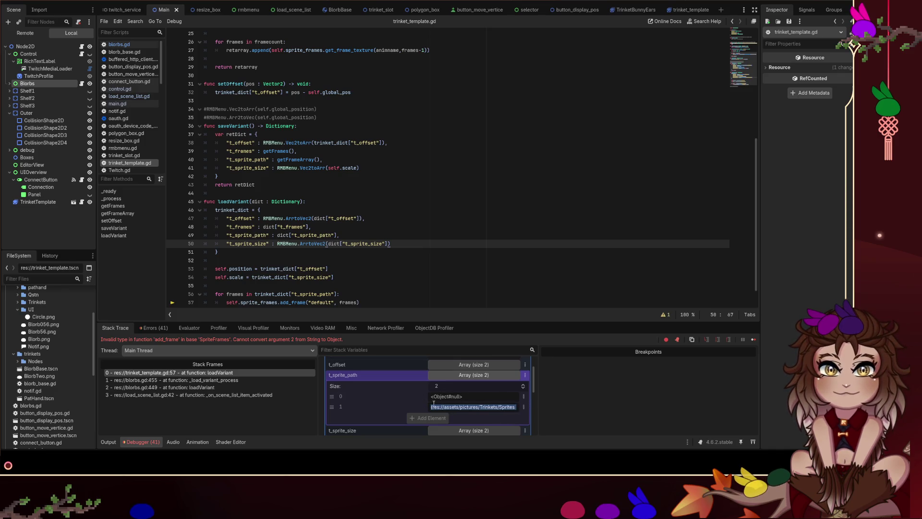
pyautogui.click(438, 405)
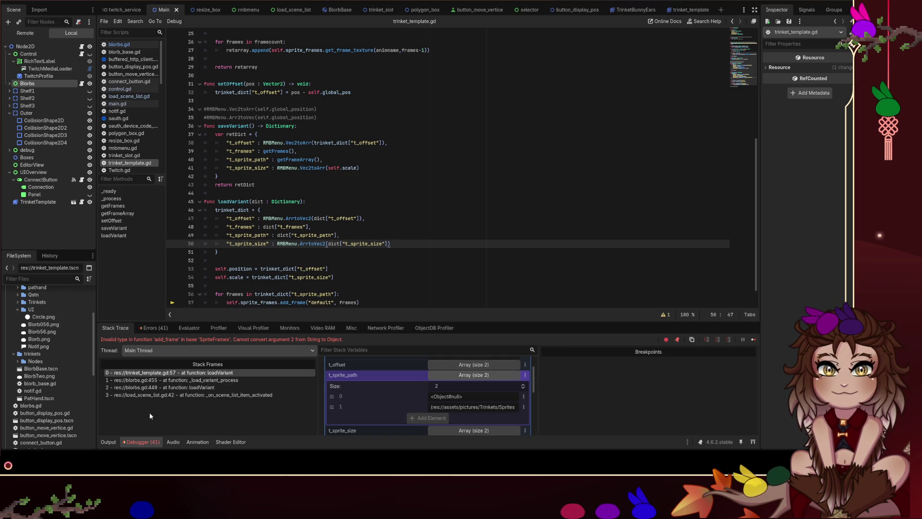
# - Open the AnimatedSprite2D docs for sprite_frames from the script near line 40
pyautogui.click(349, 159)
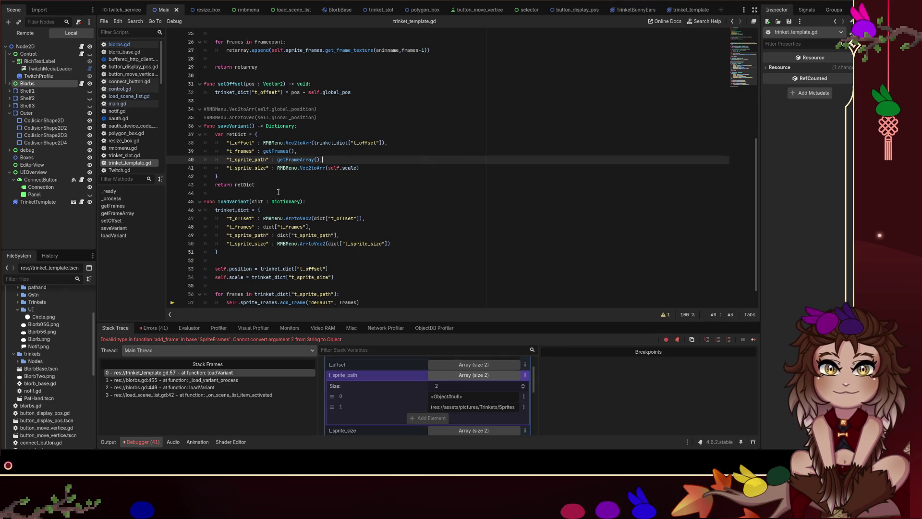
pyautogui.scroll(-3, 267, 269)
pyautogui.keyDown('ctrl'); pyautogui.click(259, 279); pyautogui.keyUp('ctrl')
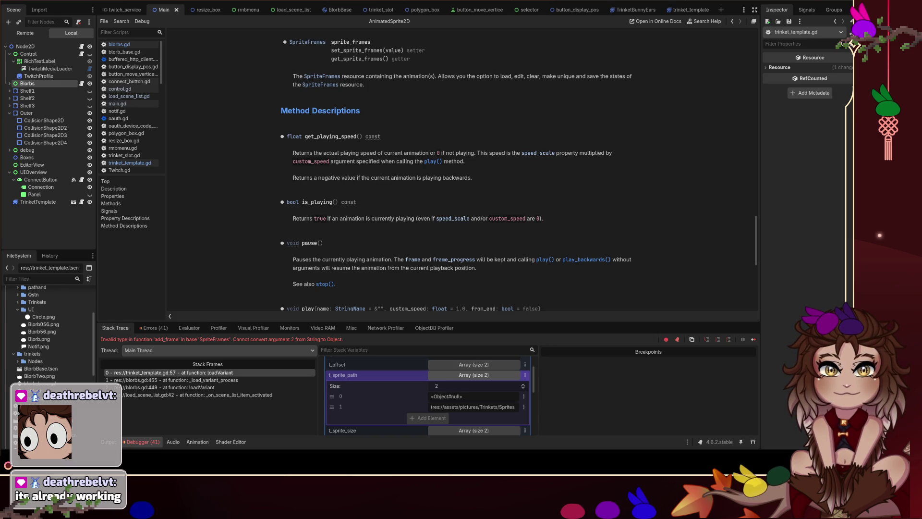
pyautogui.moveTo(438, 409); pyautogui.dragTo(514, 408)
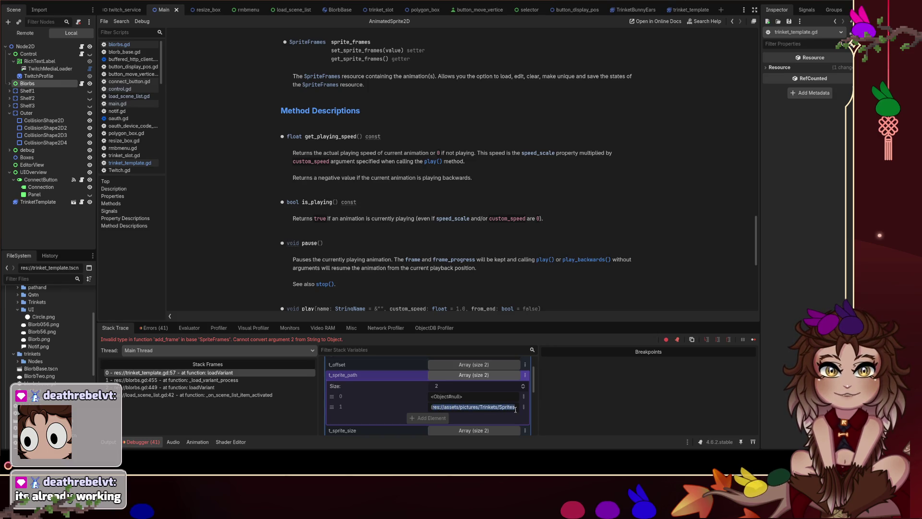
pyautogui.click(512, 408)
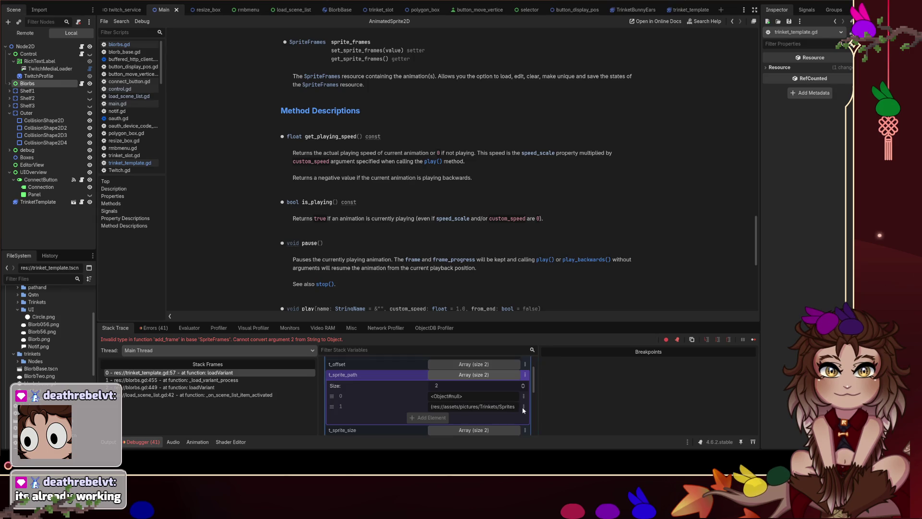
pyautogui.tripleClick(506, 406)
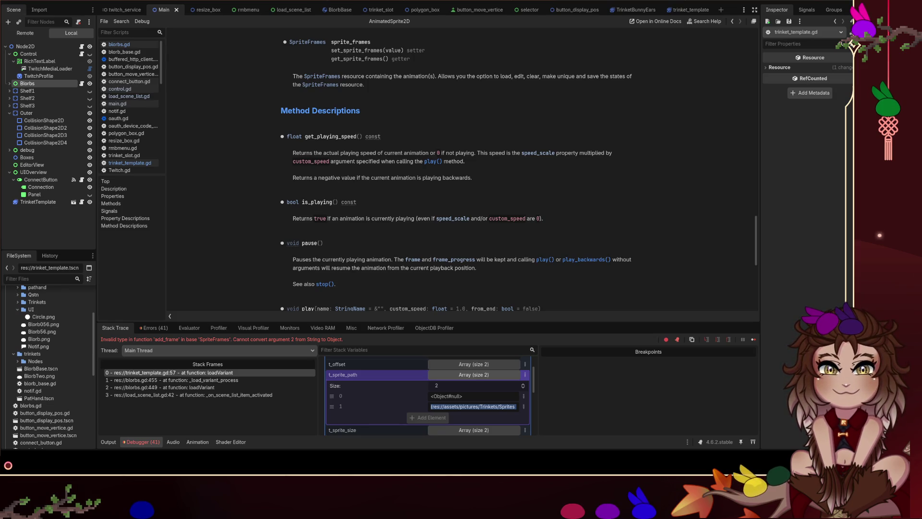
# - Scroll the AnimatedSprite2D help up to the autoplay, centered and flip_h descriptions
pyautogui.scroll(3, 435, 169)
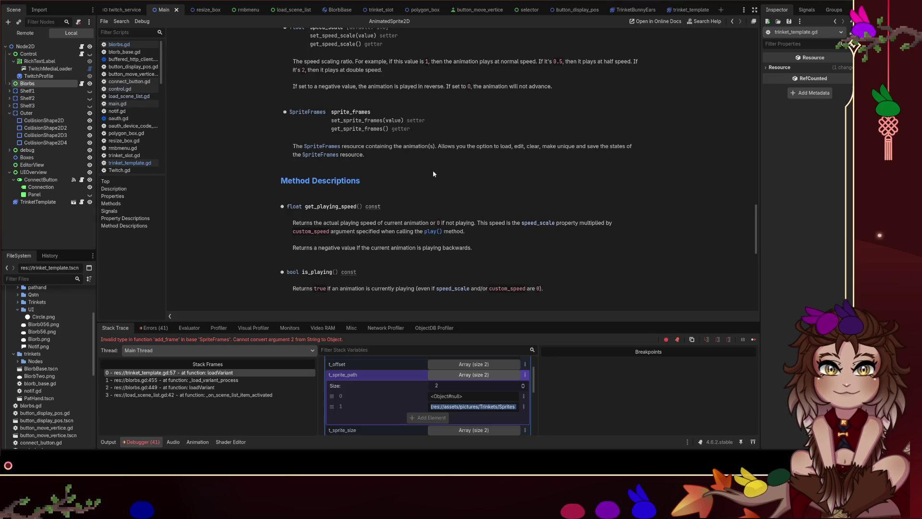
pyautogui.scroll(6, 433, 171)
pyautogui.scroll(13, 433, 173)
pyautogui.scroll(3, 431, 183)
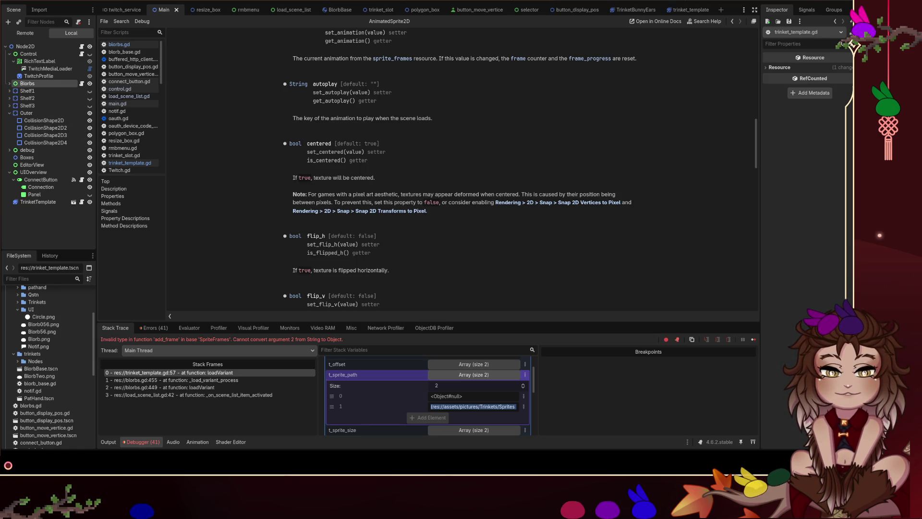
pyautogui.scroll(3, 48, 346)
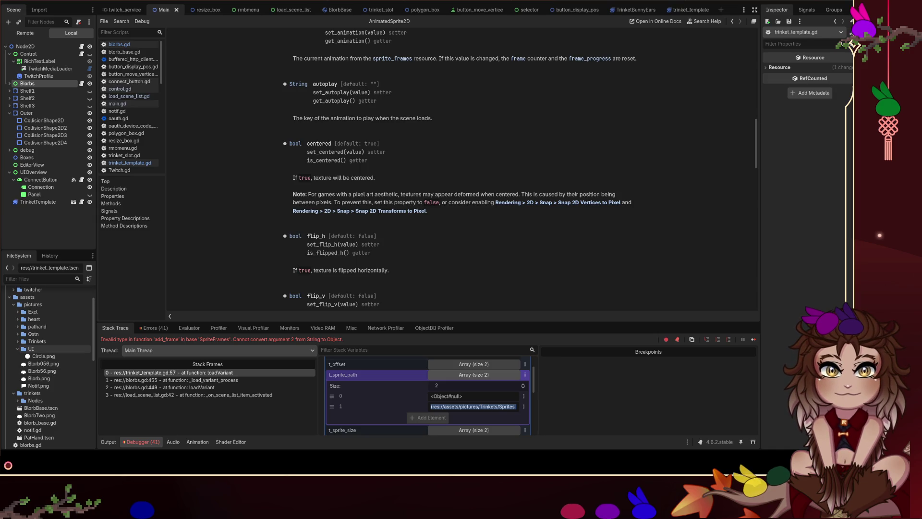
# - Expand the assets/pictures/Trinkets folder in the FileSystem dock to show its Sprites folder
pyautogui.scroll(2, 48, 351)
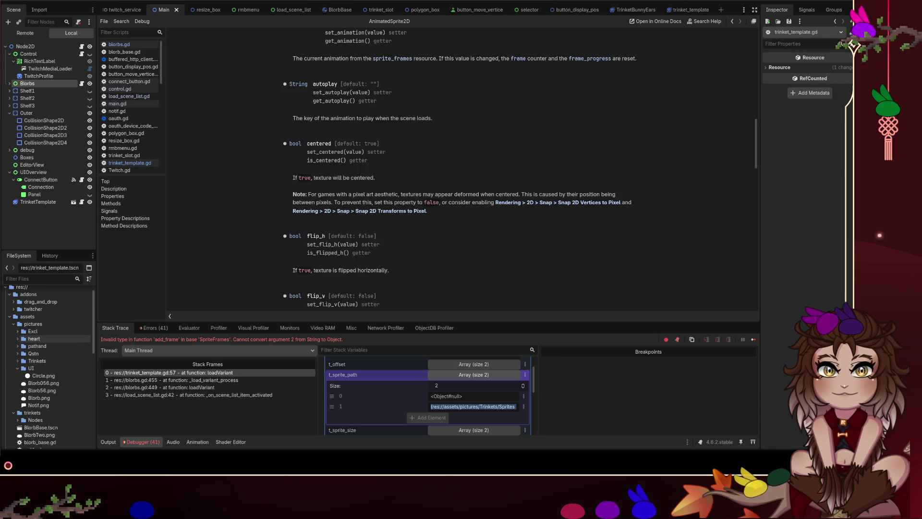
pyautogui.click(37, 360)
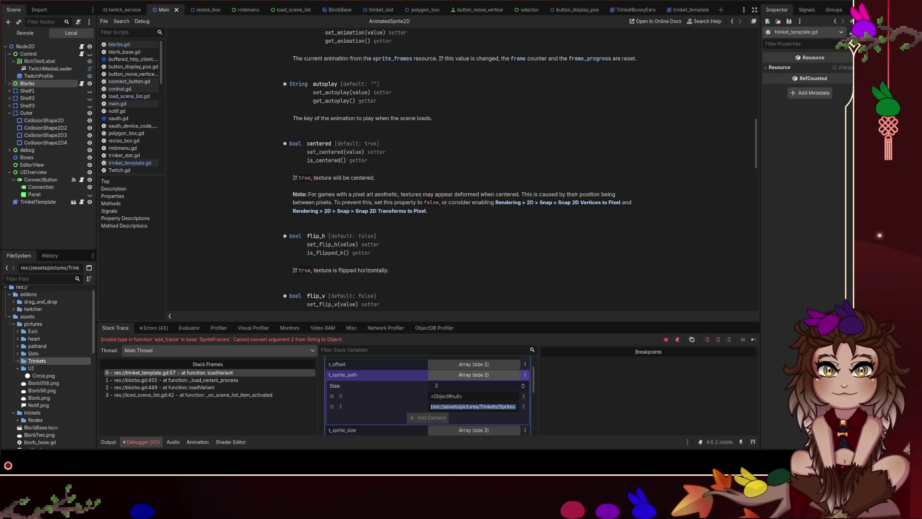
pyautogui.doubleClick(60, 360)
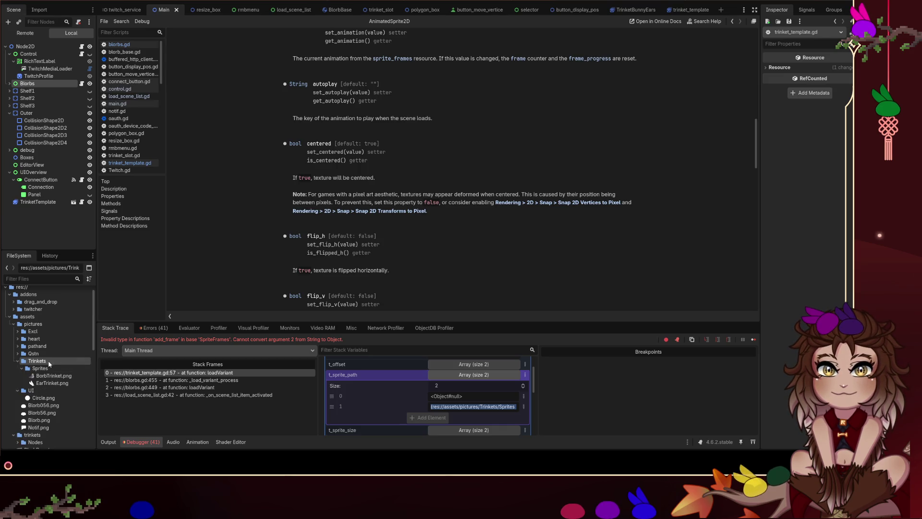
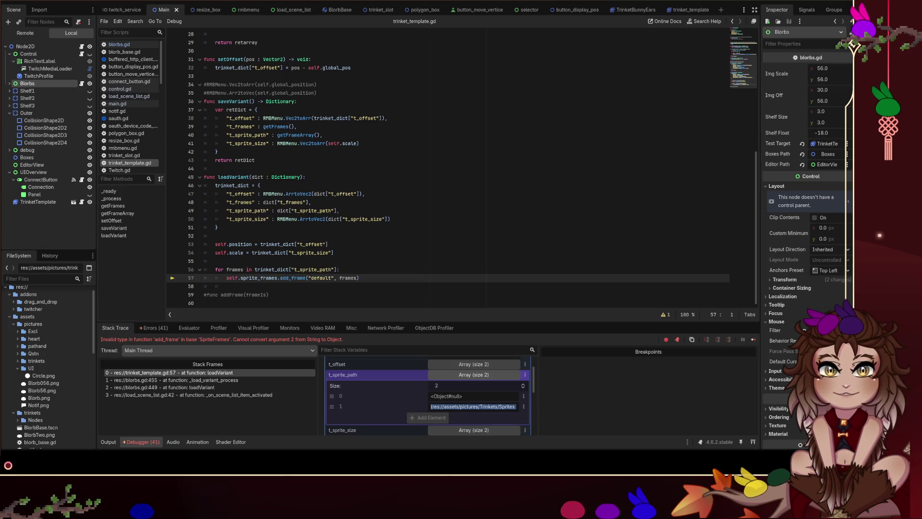
# - Inspect t_sprite_path's null first element, then resume with F12 until execution breaks again at line 57
pyautogui.click(447, 396)
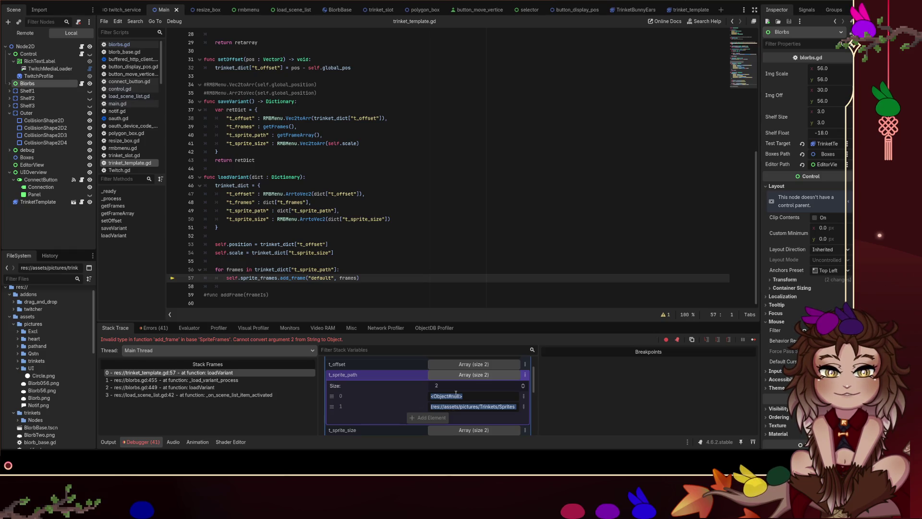
pyautogui.click(410, 210)
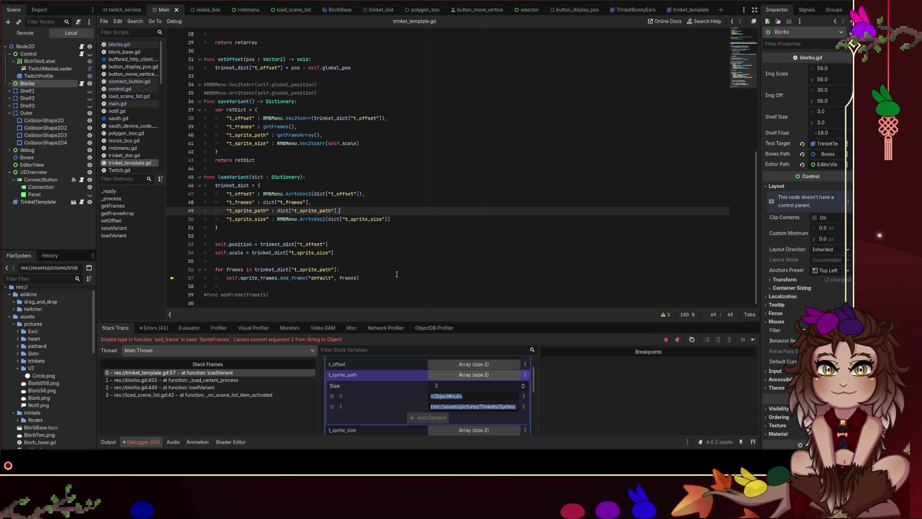
pyautogui.click(374, 285)
pyautogui.click(375, 276)
pyautogui.click(374, 272)
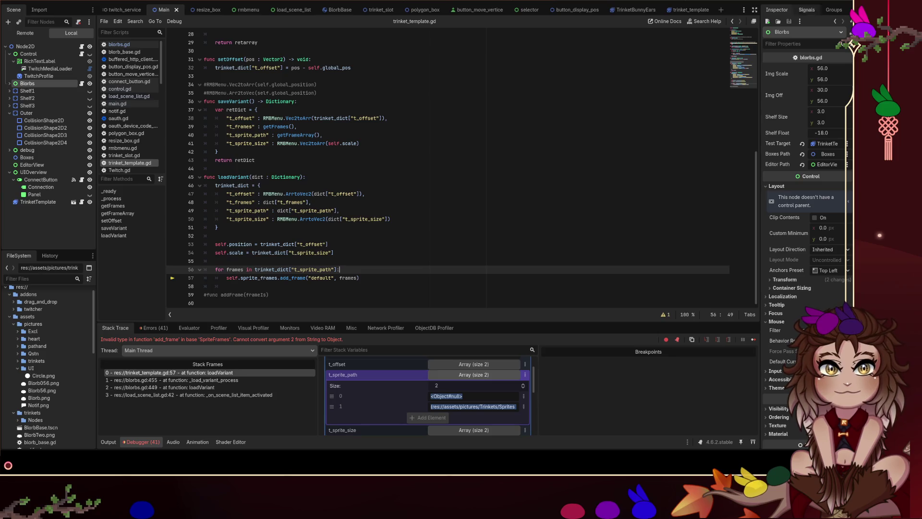
pyautogui.press('F12')
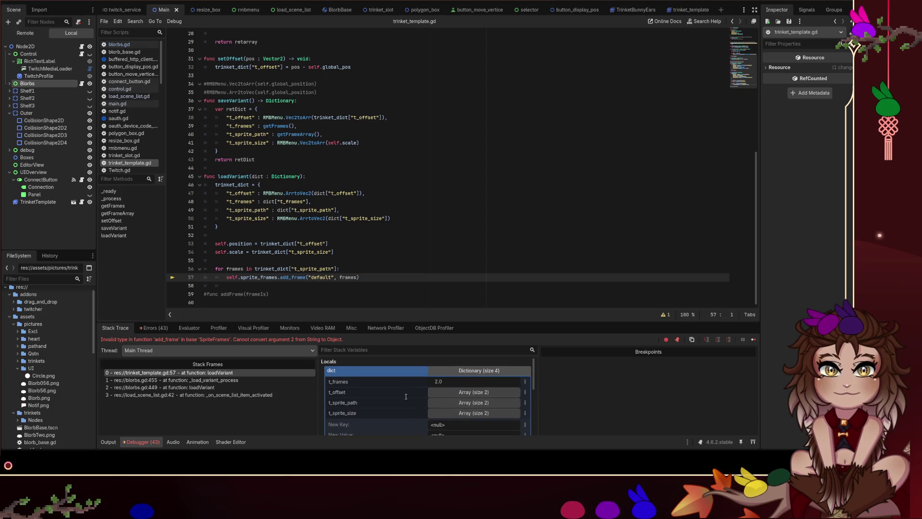
# - Expand t_sprite_size and t_sprite_path in Stack Variables and select the null element 0
pyautogui.scroll(-1, 441, 399)
pyautogui.click(456, 405)
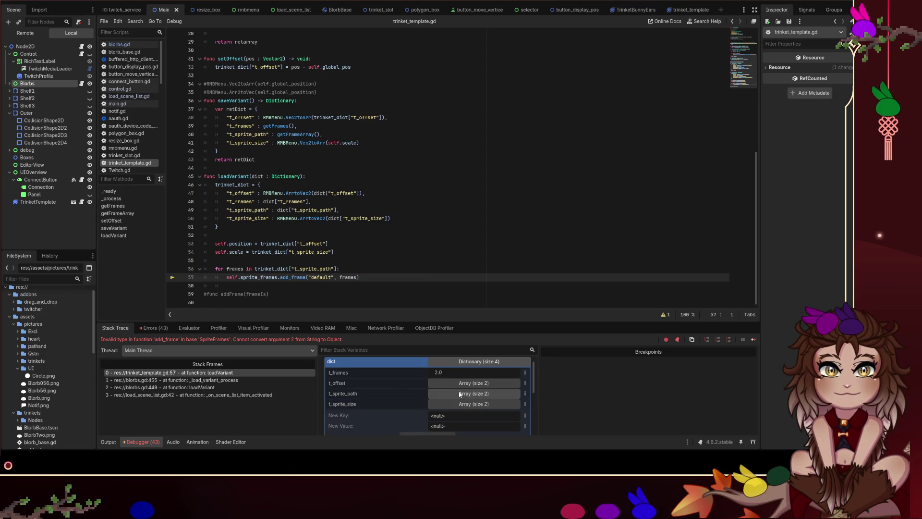
pyautogui.click(460, 394)
pyautogui.scroll(-1, 403, 393)
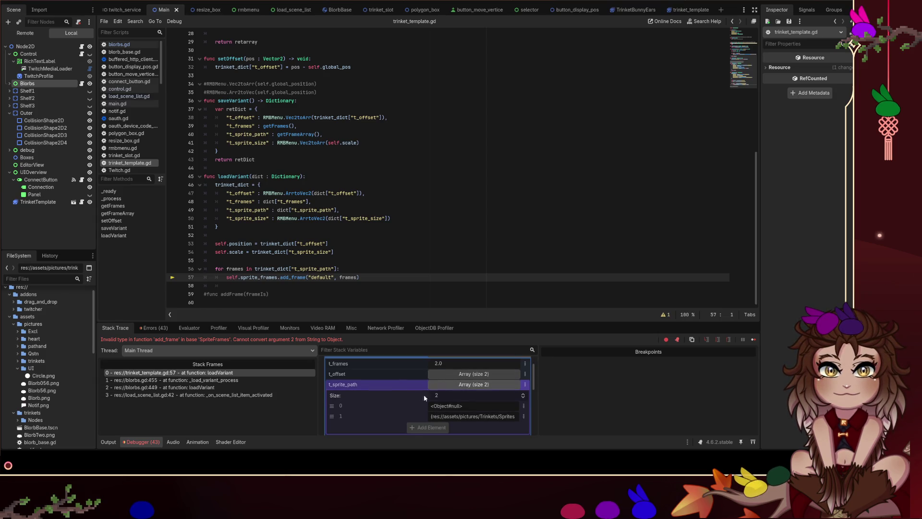
pyautogui.click(464, 406)
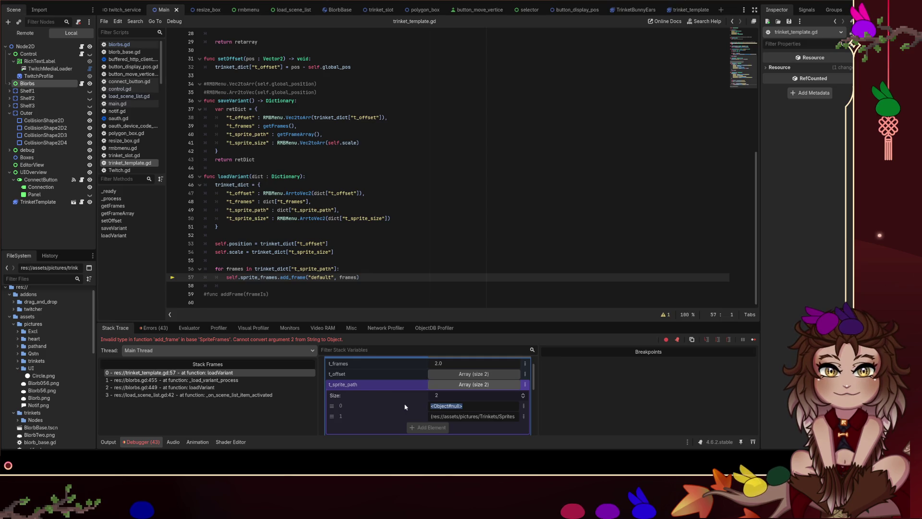
pyautogui.click(378, 272)
# - Add `var pathIs = frames.right(-1)` inside the loop, then stop the running debug session
pyautogui.press('Return')
pyautogui.write('var pathIO')
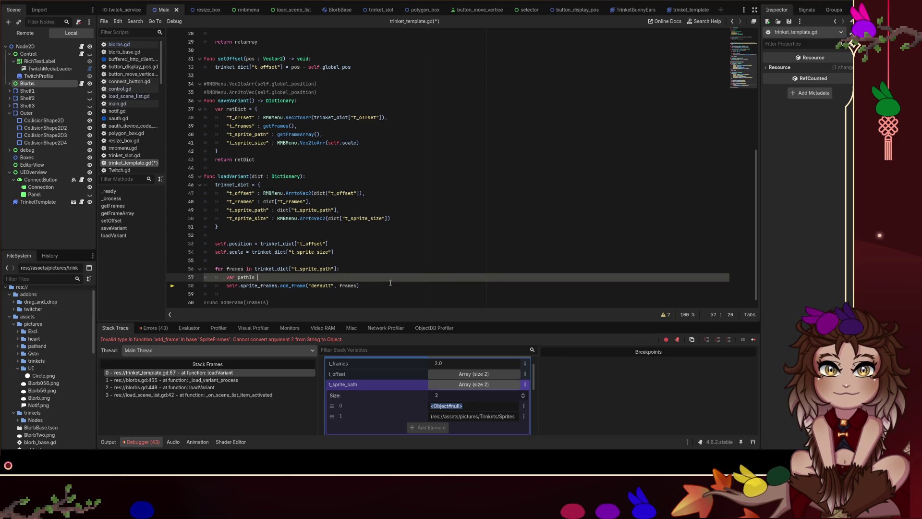
pyautogui.write(' = frames.')
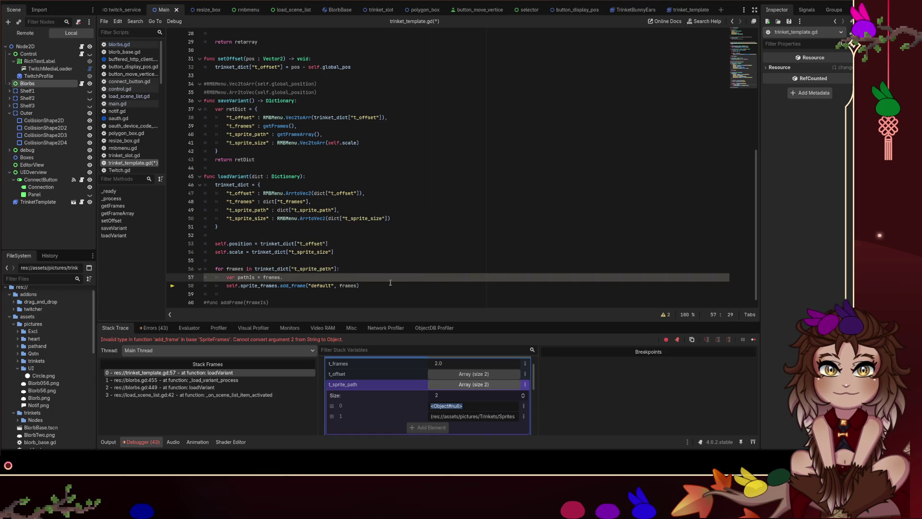
pyautogui.write('ight(-1')
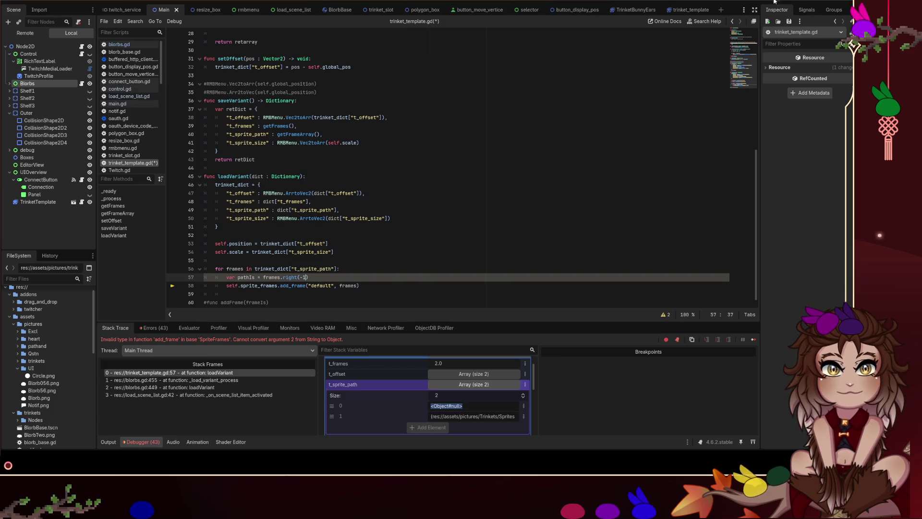
pyautogui.press('F8')
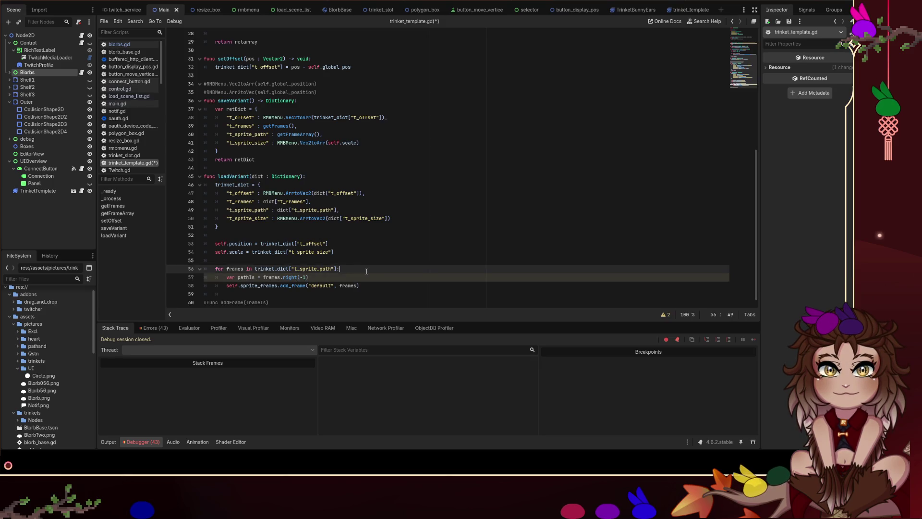
# - Remove the stray var line and type pathIs as `: String`
pyautogui.hotkey('ctrl', 'shift', 'Return')
pyautogui.write('var')
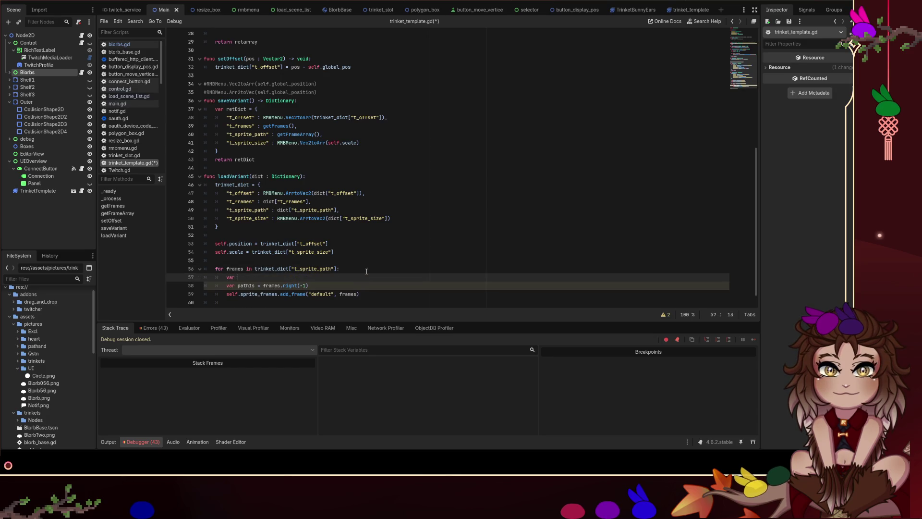
pyautogui.press('Down')
pyautogui.press('Up')
pyautogui.hotkey('ctrl', 'shift', 'Left')
pyautogui.press('BackSpace')
pyautogui.press('BackSpace')
pyautogui.press('BackSpace')
pyautogui.press('Delete')
pyautogui.write(': String')
# - Try `.left()` on frames, change it back to `right(-1)`, and save the script
pyautogui.hotkey('ctrl', 'Right')
pyautogui.hotkey('ctrl', 'Right')
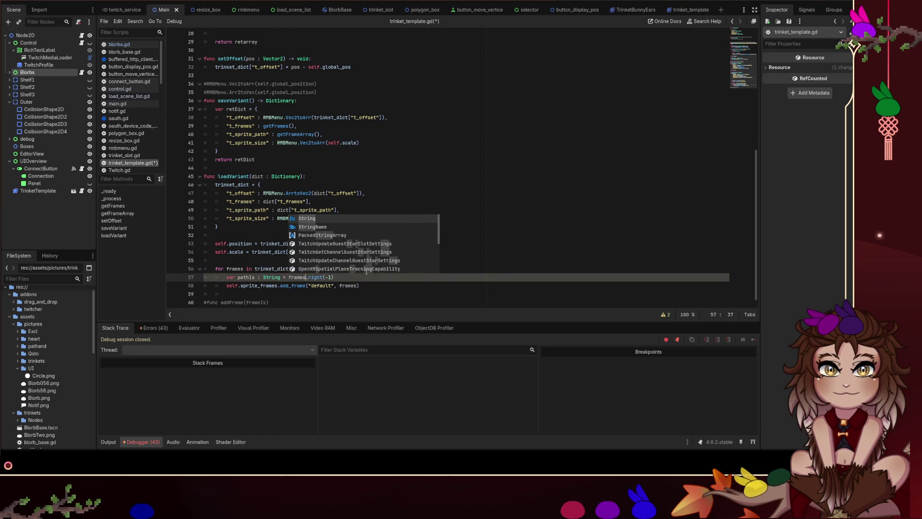
pyautogui.hotkey('shift', 'End')
pyautogui.write('.l')
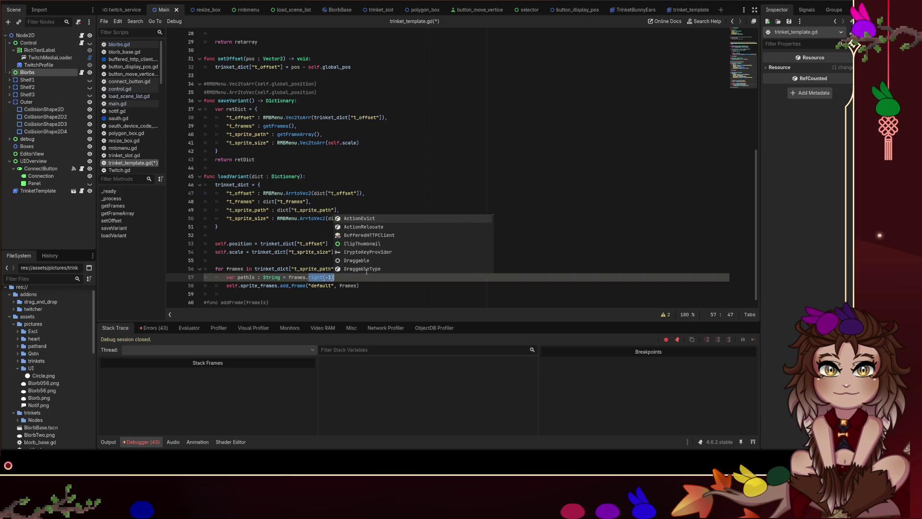
pyautogui.write('eft(')
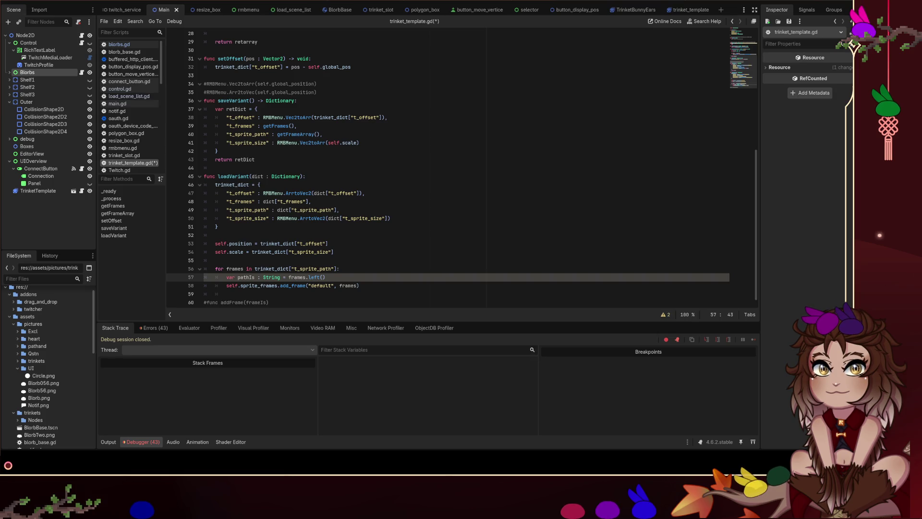
pyautogui.doubleClick(314, 277)
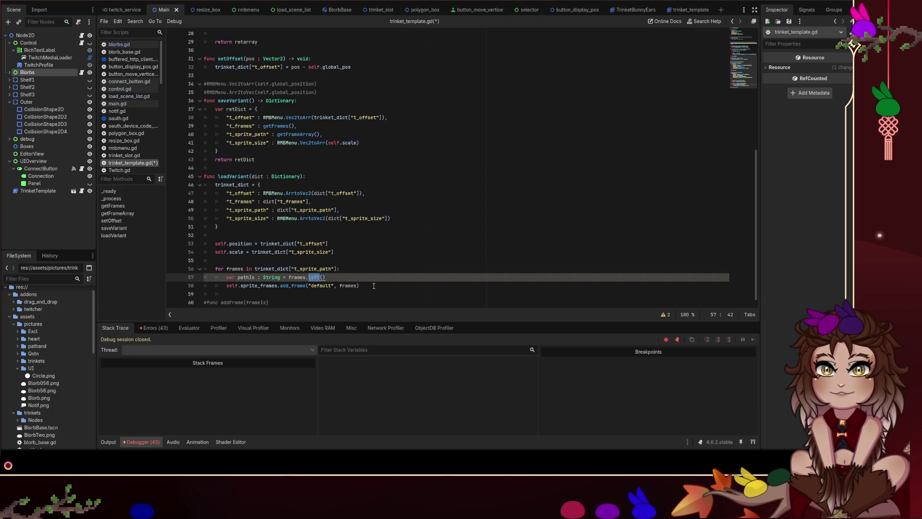
pyautogui.write('right')
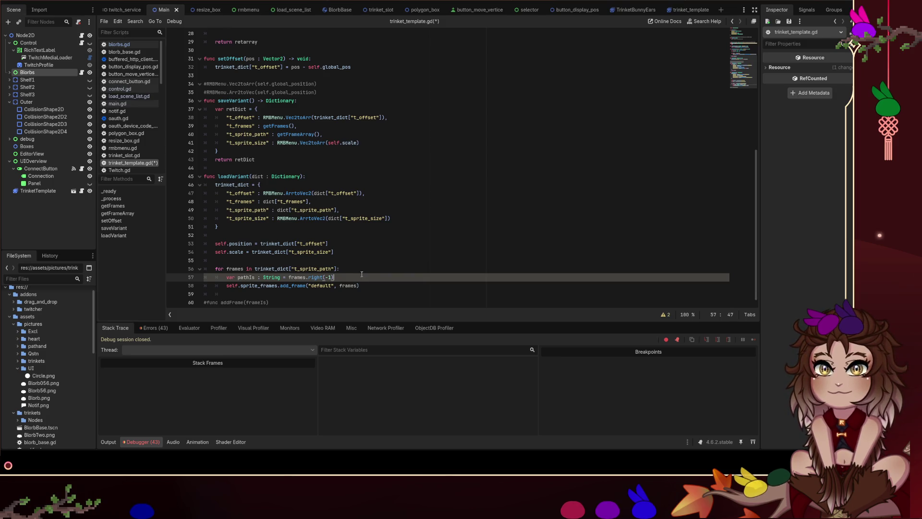
pyautogui.click(360, 272)
pyautogui.hotkey('ctrl', 's')
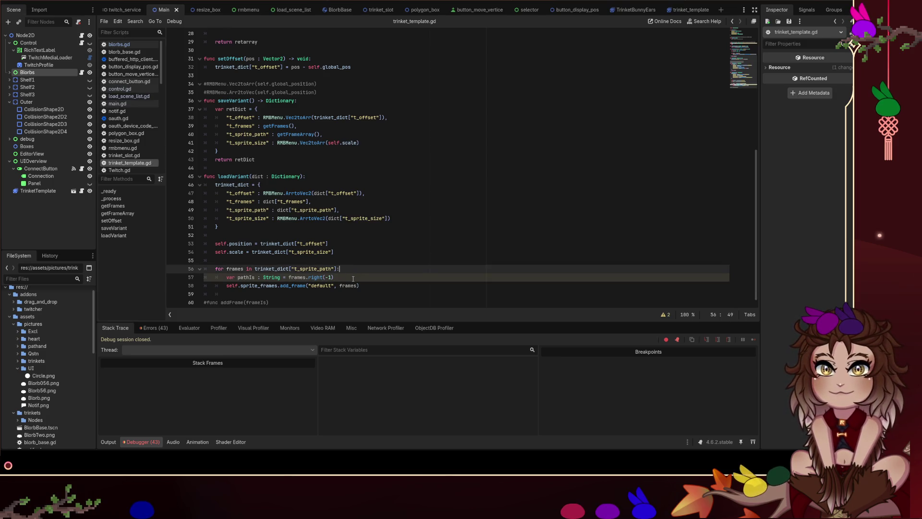
# - Add a pathPos line below that finds the "/" in pathIs
pyautogui.click(353, 279)
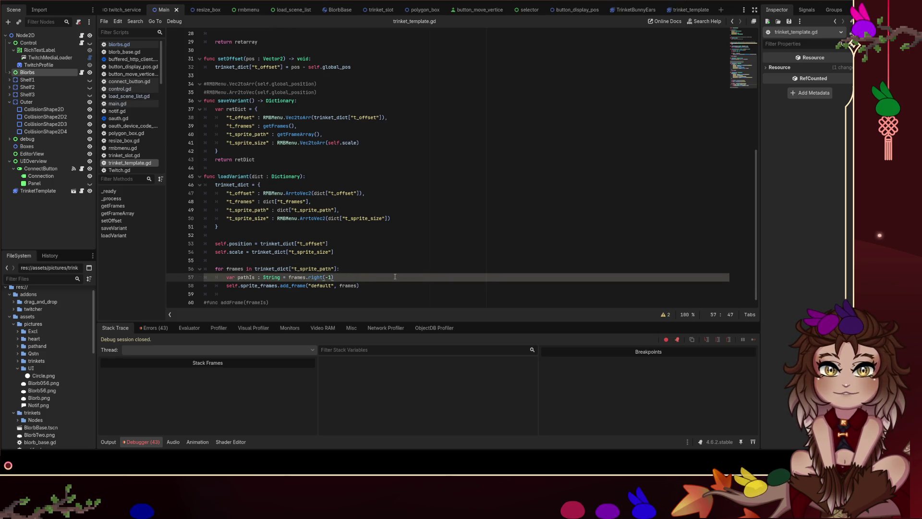
pyautogui.press('Return')
pyautogui.write('va')
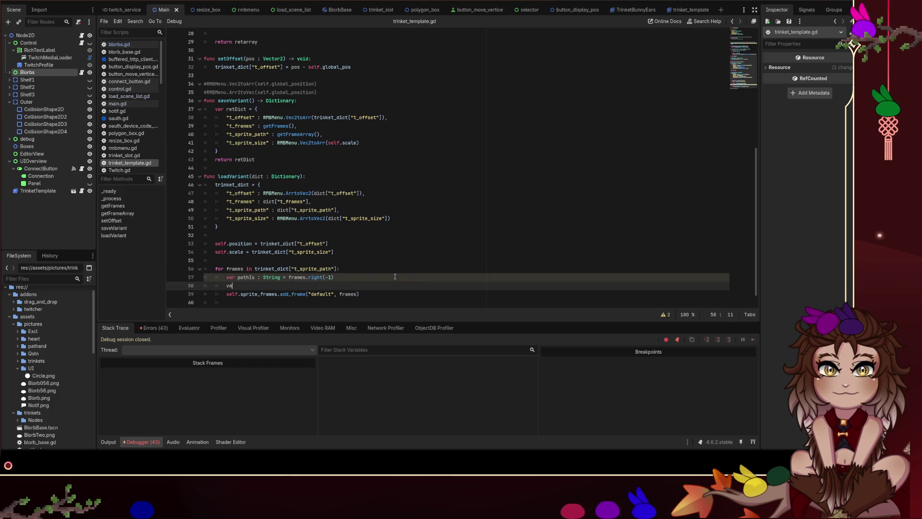
pyautogui.write('r pathPos')
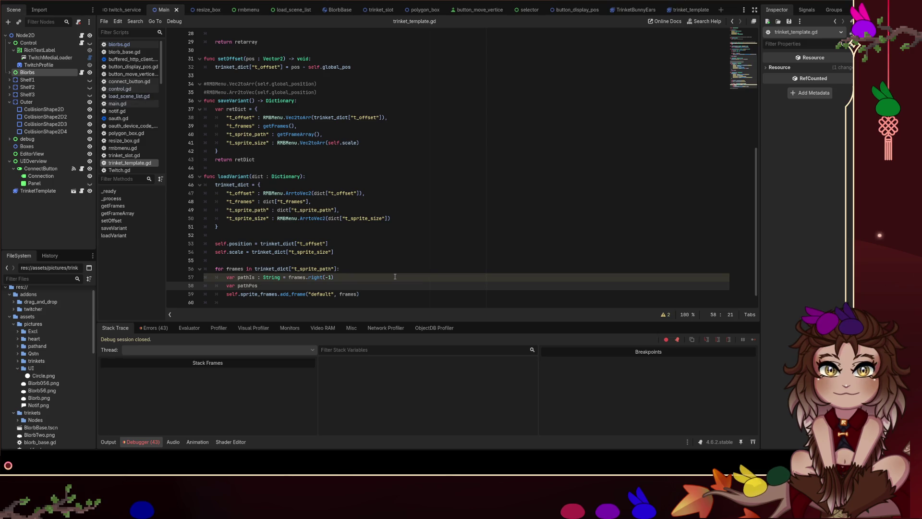
pyautogui.write(' : int')
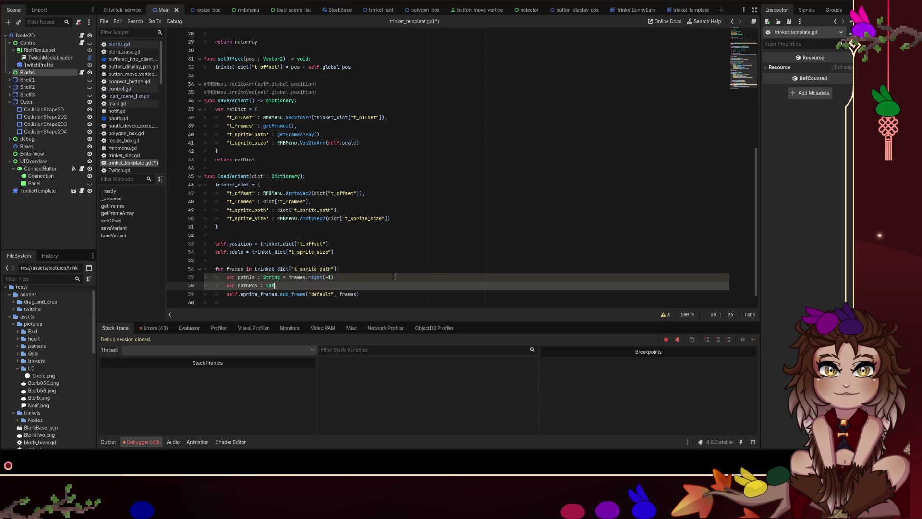
pyautogui.write(' = pathI')
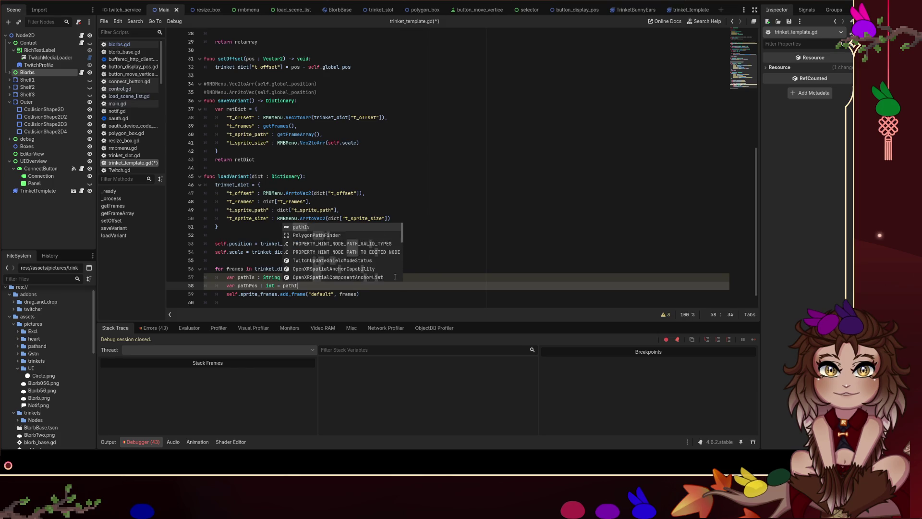
pyautogui.write('s.find')
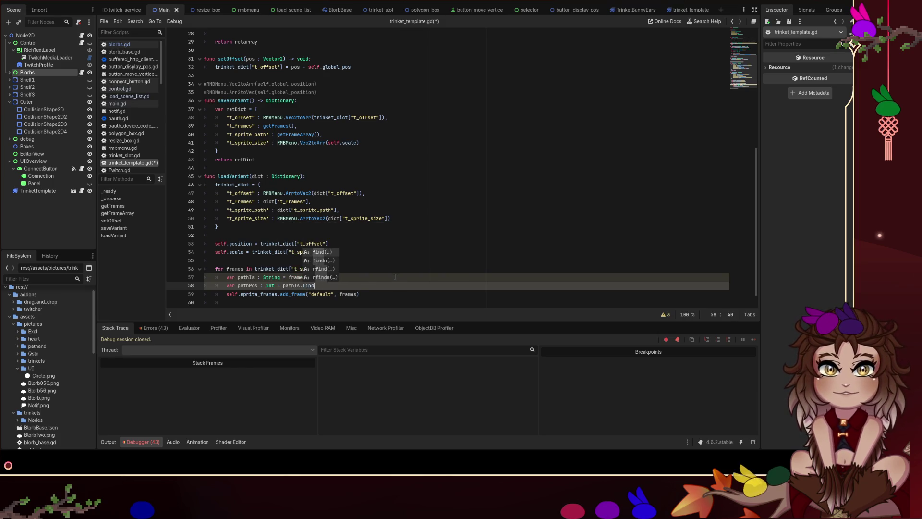
pyautogui.write('("/"')
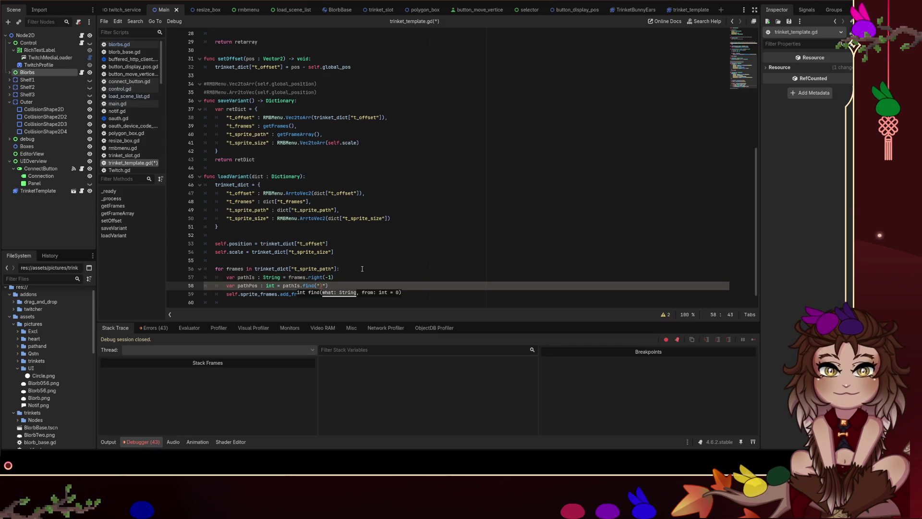
pyautogui.write('\\')
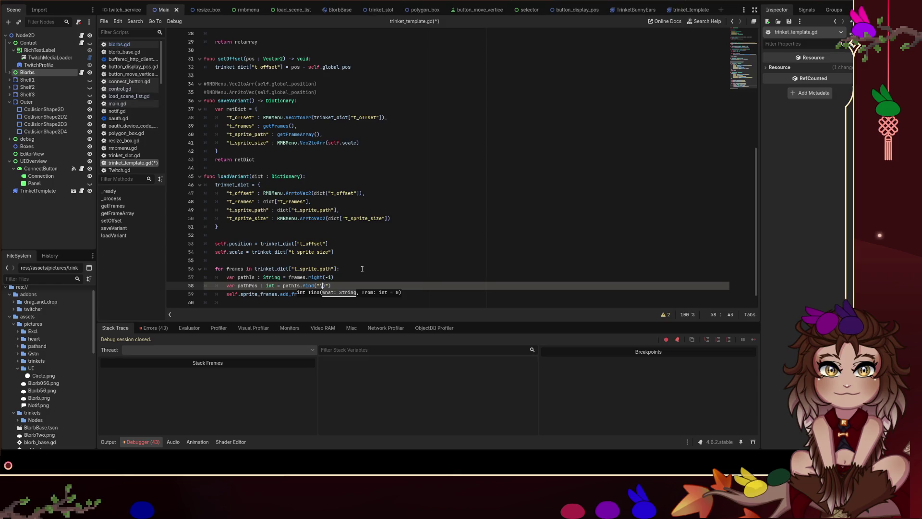
pyautogui.write('/')
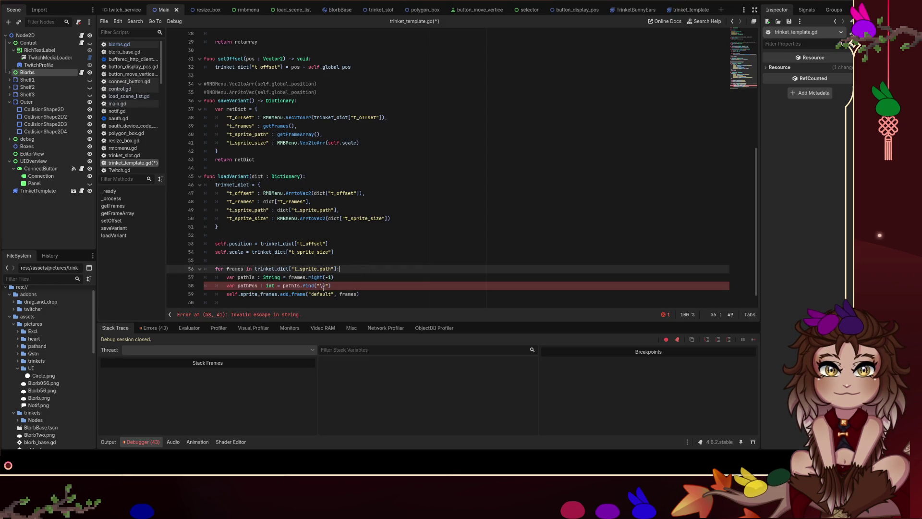
# - Delete the invalid backslash escape inside `find("/")` and start a new line below pathPos
pyautogui.press('BackSpace')
pyautogui.press('BackSpace')
pyautogui.press('Up')
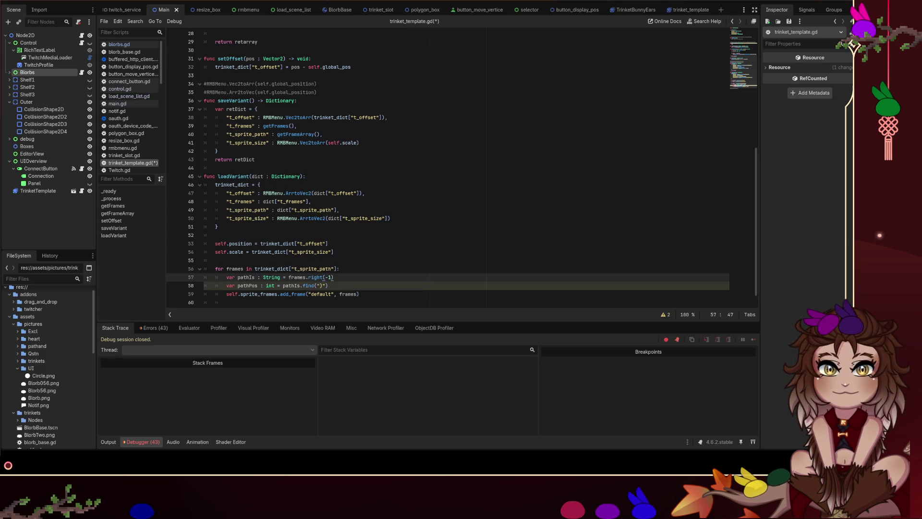
pyautogui.click(331, 286)
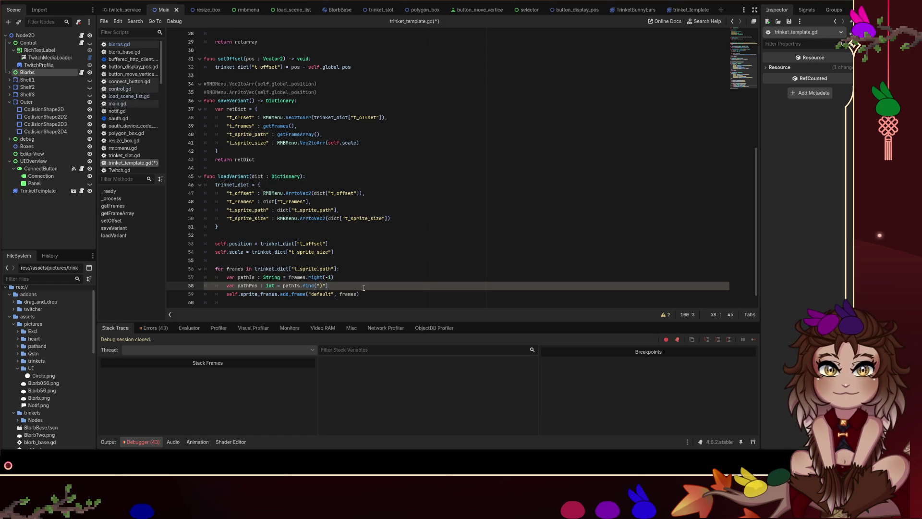
pyautogui.press('Return')
# - Add `pathIs = pathIs.left(pathPos-1)`, removing the duplicate var keyword
pyautogui.write('var pathIs :')
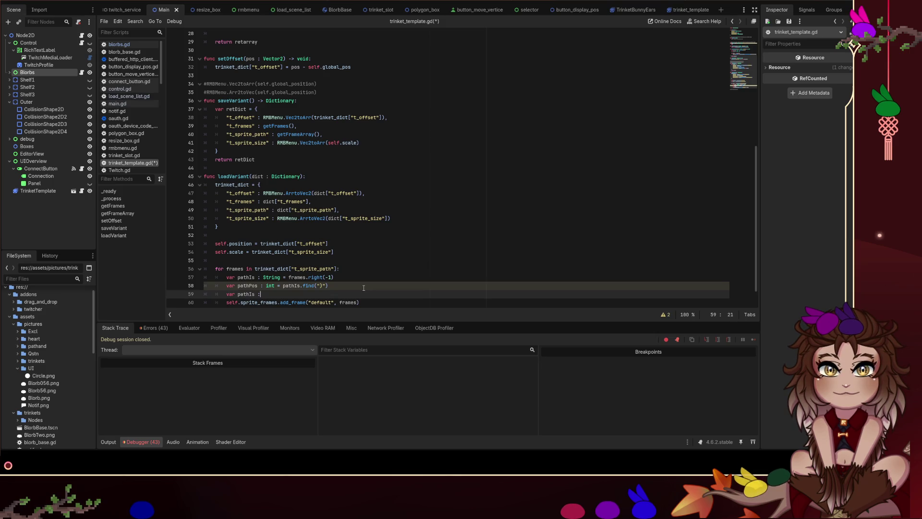
pyautogui.press('BackSpace')
pyautogui.write('= ')
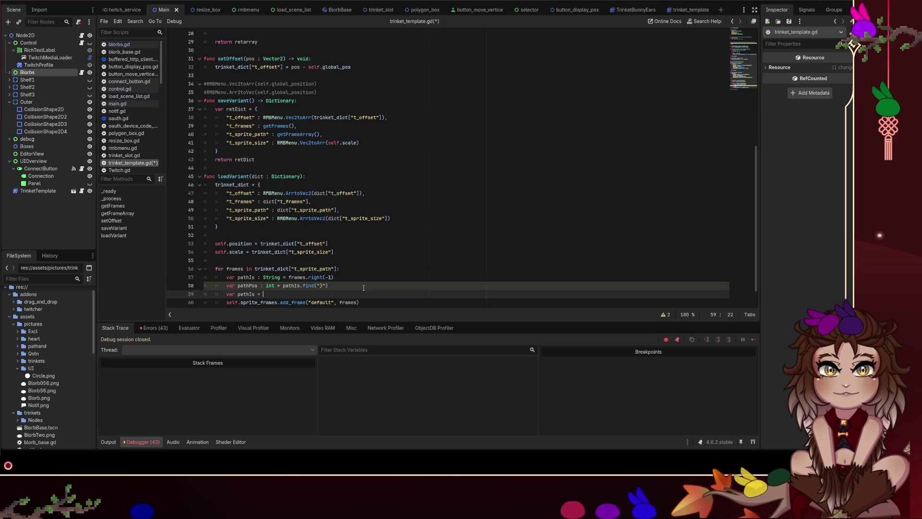
pyautogui.write('pathIs.lef')
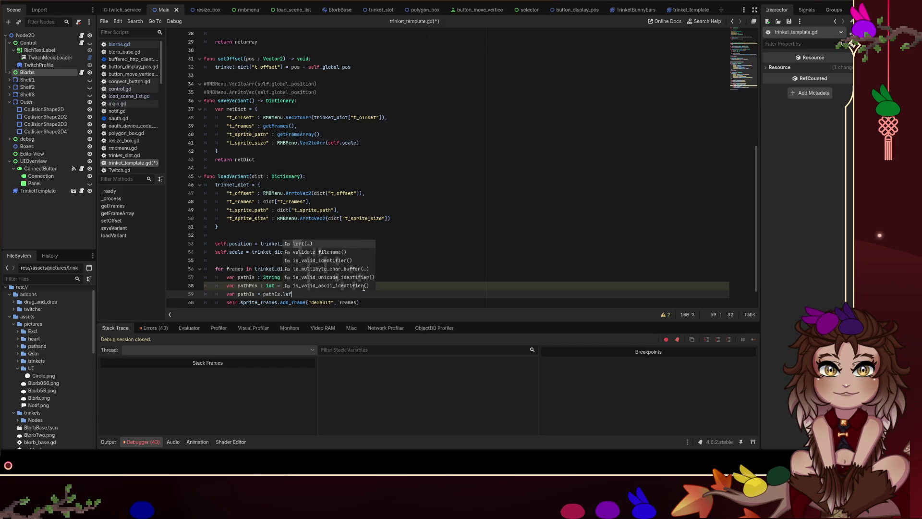
pyautogui.write('t(pathPos-1')
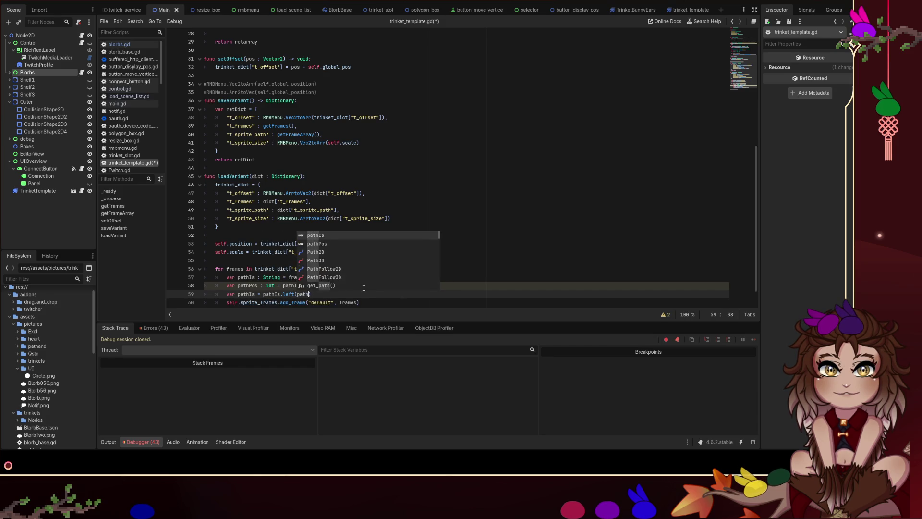
pyautogui.click(363, 288)
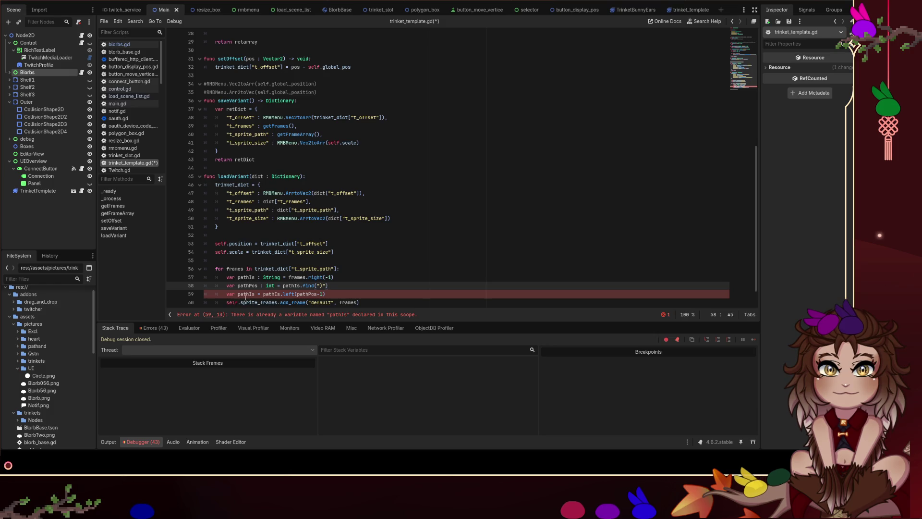
pyautogui.doubleClick(231, 294)
pyautogui.press('Delete')
pyautogui.press('Delete')
pyautogui.click(381, 284)
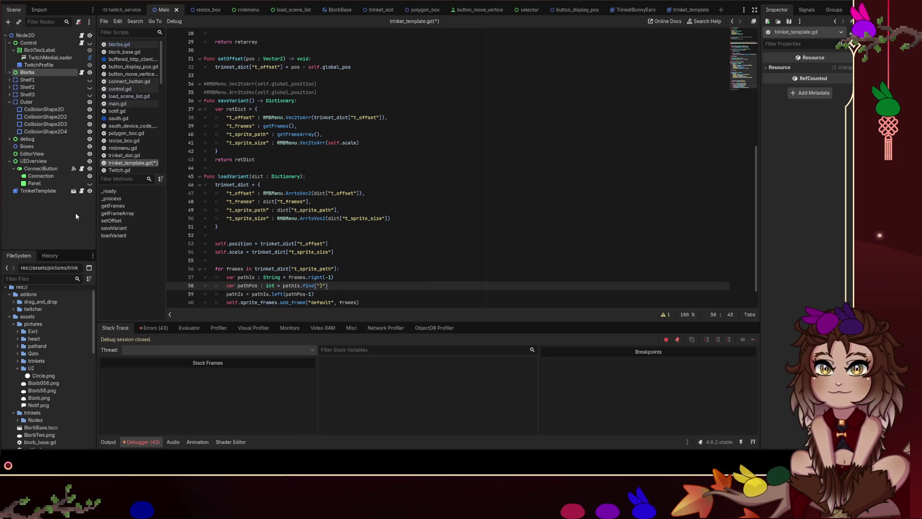
pyautogui.scroll(-1, 222, 269)
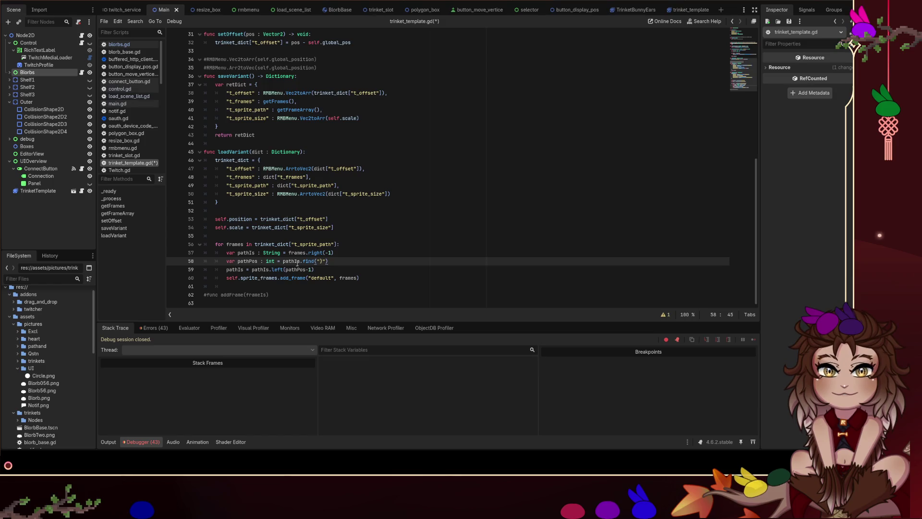
pyautogui.click(373, 268)
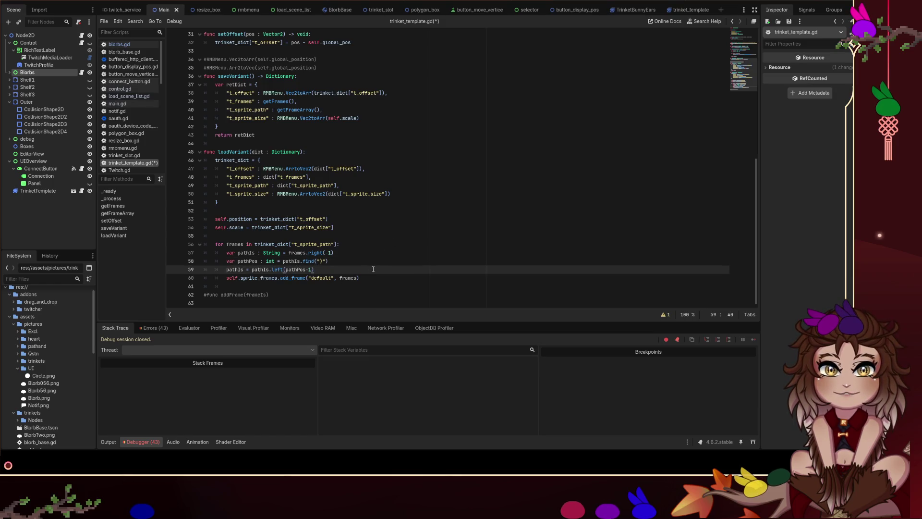
# - Add `var frameIs = load(pathIs)` below the trimming line and save
pyautogui.press('Return')
pyautogui.write('var ')
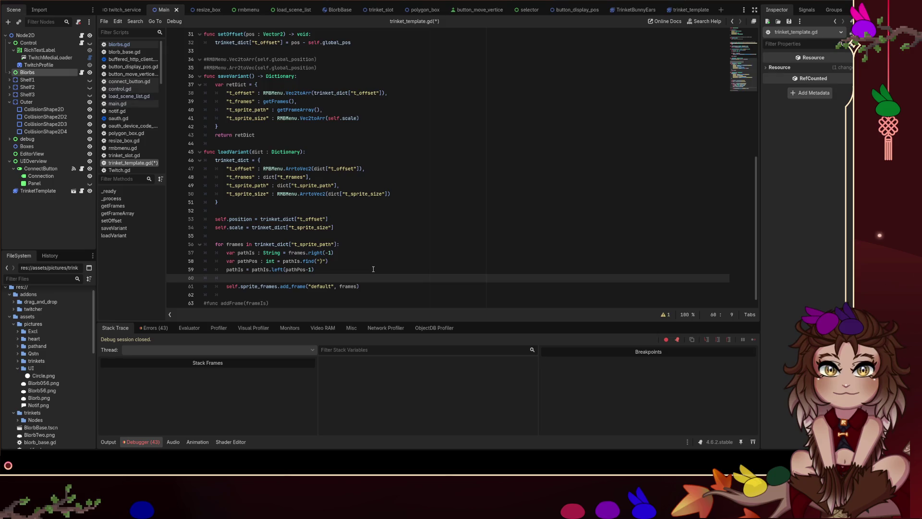
pyautogui.write('frameIs')
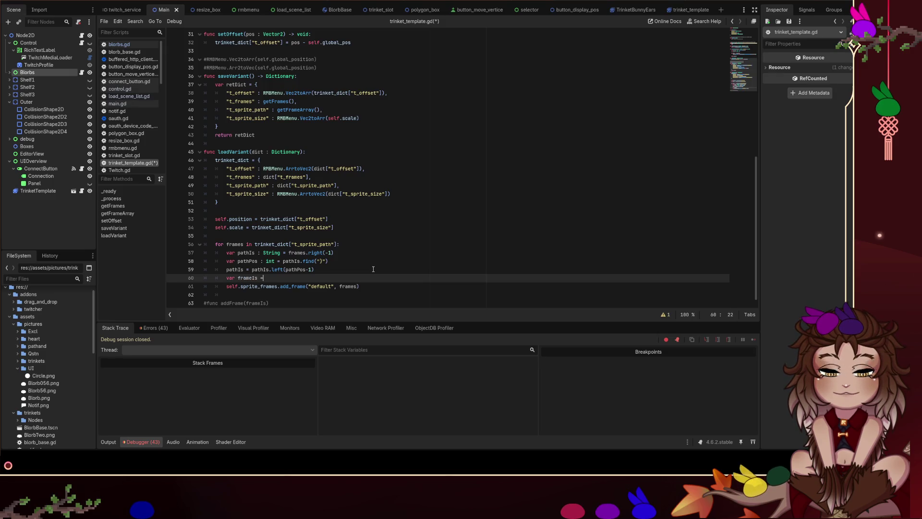
pyautogui.write(' = load(pathIs')
pyautogui.click(419, 253)
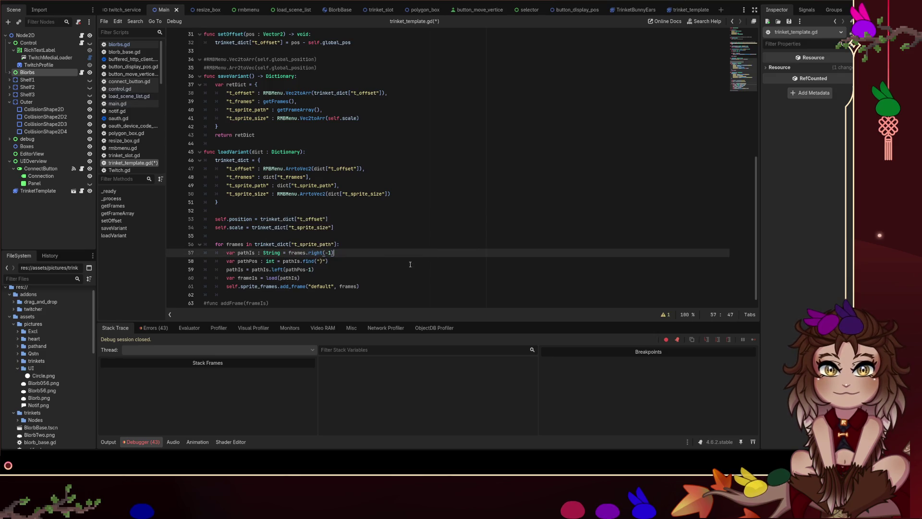
pyautogui.click(330, 269)
pyautogui.hotkey('ctrl', 's')
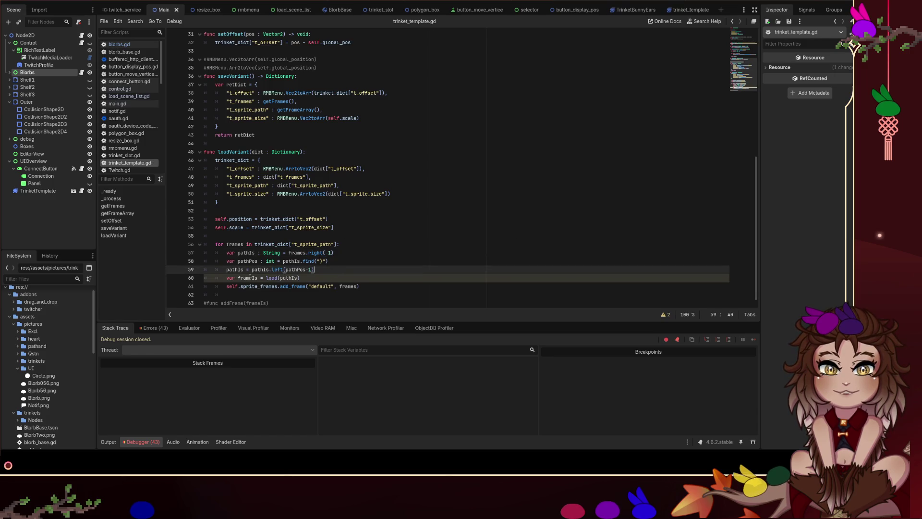
# - Replace frames with frameIs in the add_frame call and save trinket_template.gd
pyautogui.doubleClick(250, 277)
pyautogui.hotkey('ctrl', 'c')
pyautogui.doubleClick(349, 287)
pyautogui.hotkey('ctrl', 'v')
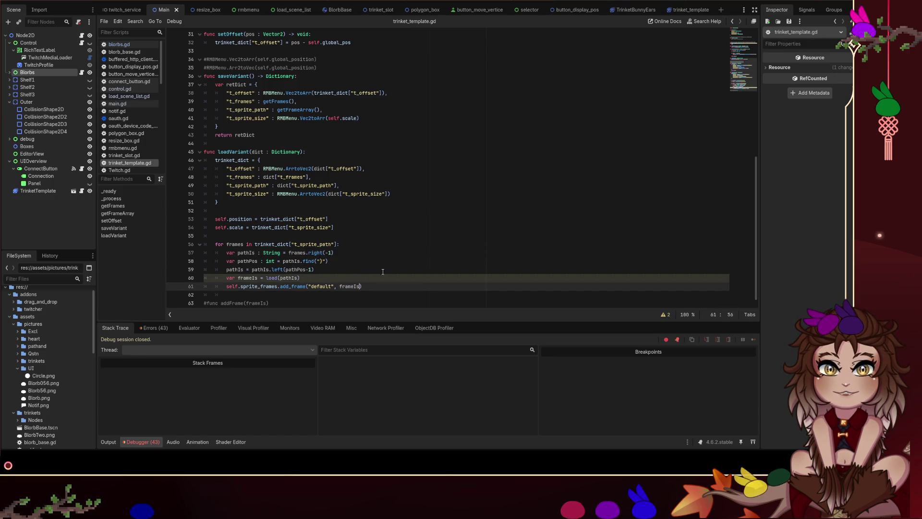
pyautogui.hotkey('ctrl', 's')
pyautogui.press('Up')
pyautogui.press('Up')
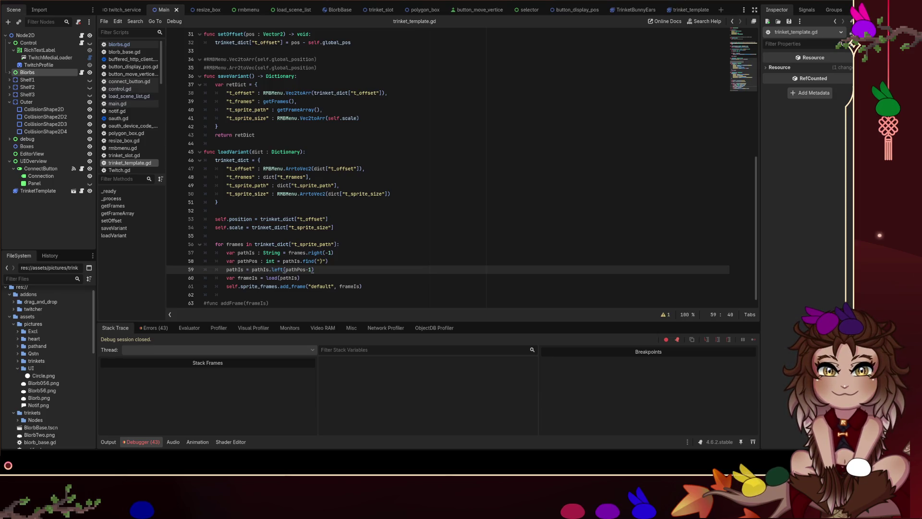
# - Move the white blorb down, toggle its bunny ears, then select lines 57–60 to review
pyautogui.moveTo(852, 473)
pyautogui.mouseDown()
pyautogui.moveTo(607, 417)
pyautogui.moveTo(571, 479)
pyautogui.mouseUp()
pyautogui.rightClick(579, 485)
pyautogui.click(599, 504)
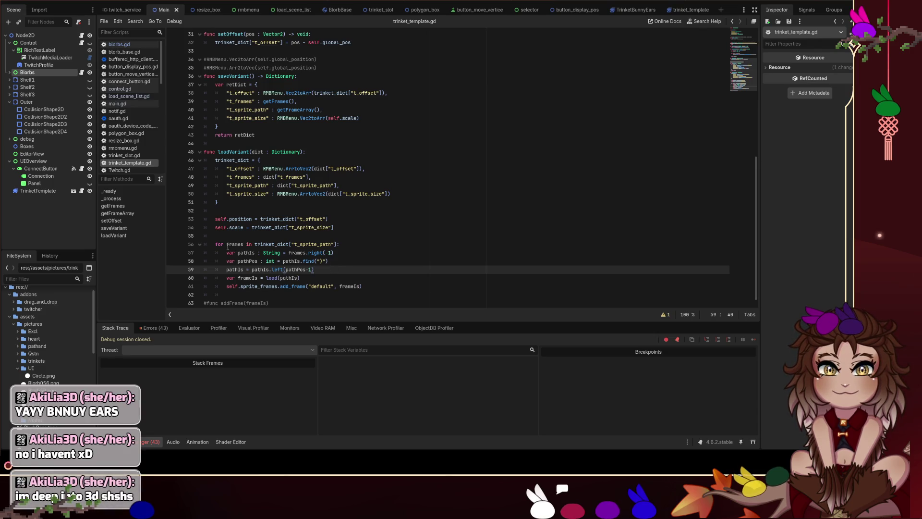
pyautogui.moveTo(205, 252); pyautogui.dragTo(346, 271)
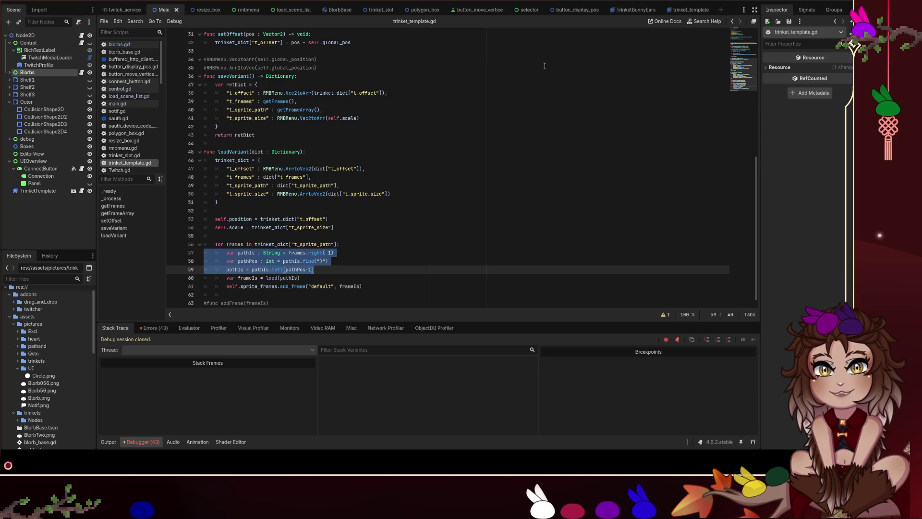
pyautogui.doubleClick(301, 110)
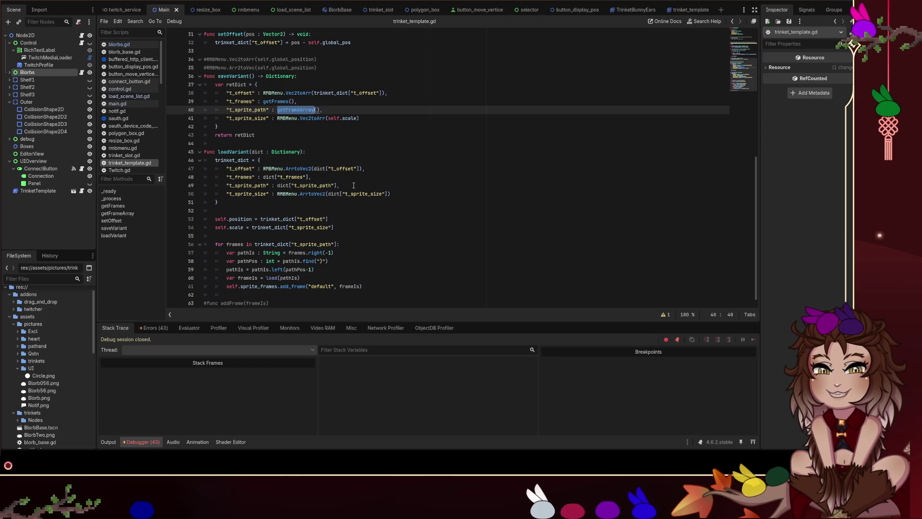
# - Run the project with F5 to open the game window with its save/load trinket buttons
pyautogui.click(382, 184)
pyautogui.scroll(-1, 409, 185)
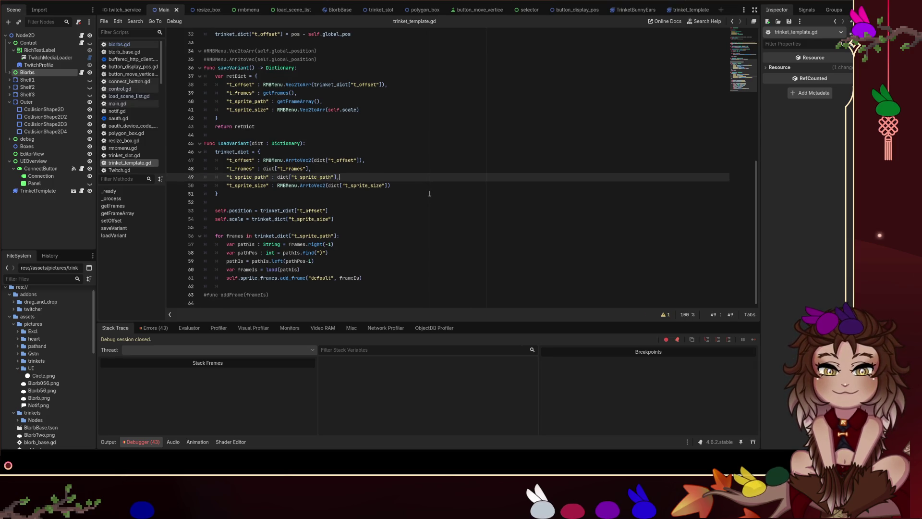
pyautogui.press('F5')
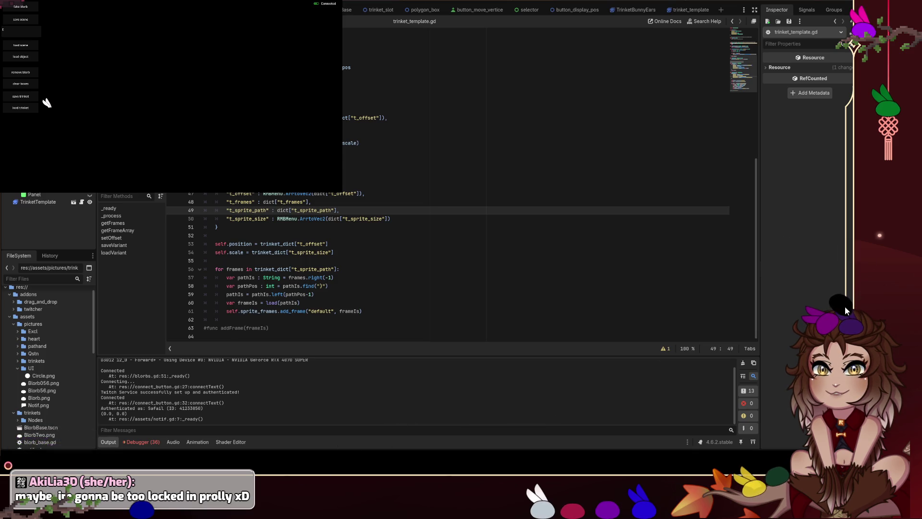
# - Toggle bunny ears on the black chatter blob and nudge it into place
pyautogui.rightClick(844, 309)
pyautogui.click(867, 329)
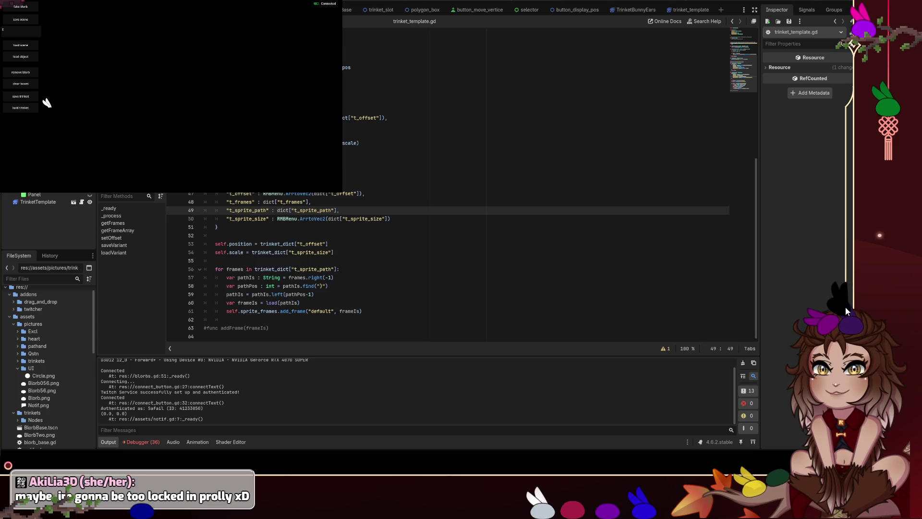
pyautogui.moveTo(846, 310)
pyautogui.mouseDown()
pyautogui.moveTo(901, 319)
pyautogui.moveTo(804, 329)
pyautogui.moveTo(842, 328)
pyautogui.mouseUp()
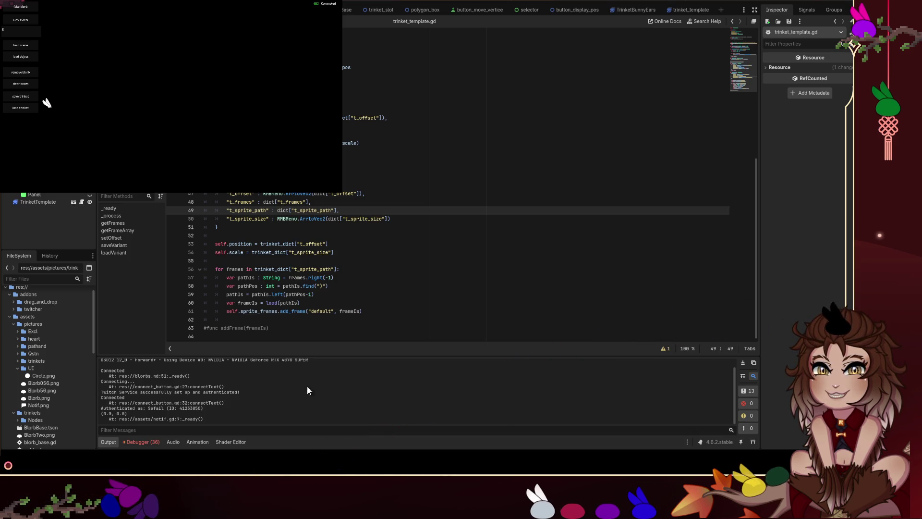
# - Drag the purple, blue and white bunny blobs to new spots along the floor
pyautogui.moveTo(132, 498)
pyautogui.mouseDown()
pyautogui.moveTo(439, 432)
pyautogui.moveTo(490, 453)
pyautogui.mouseUp()
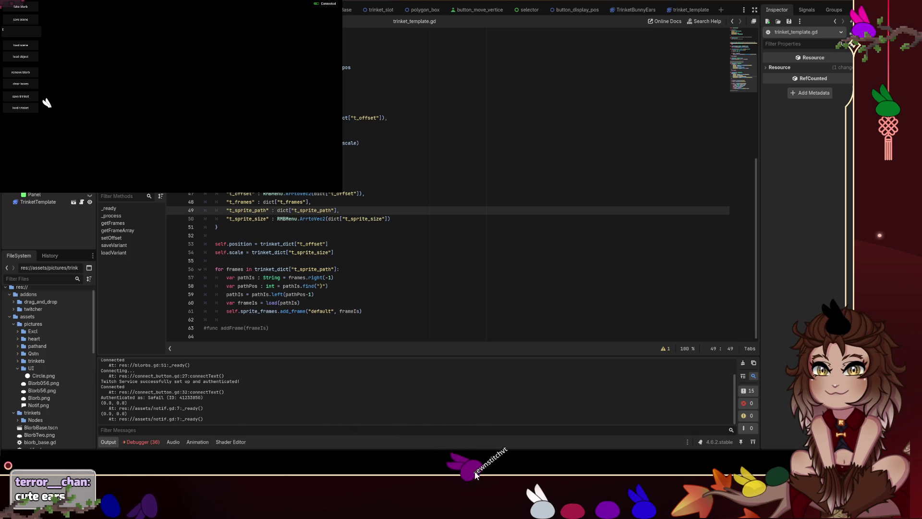
pyautogui.moveTo(135, 501)
pyautogui.mouseDown()
pyautogui.moveTo(367, 444)
pyautogui.moveTo(422, 481)
pyautogui.moveTo(460, 489)
pyautogui.mouseUp()
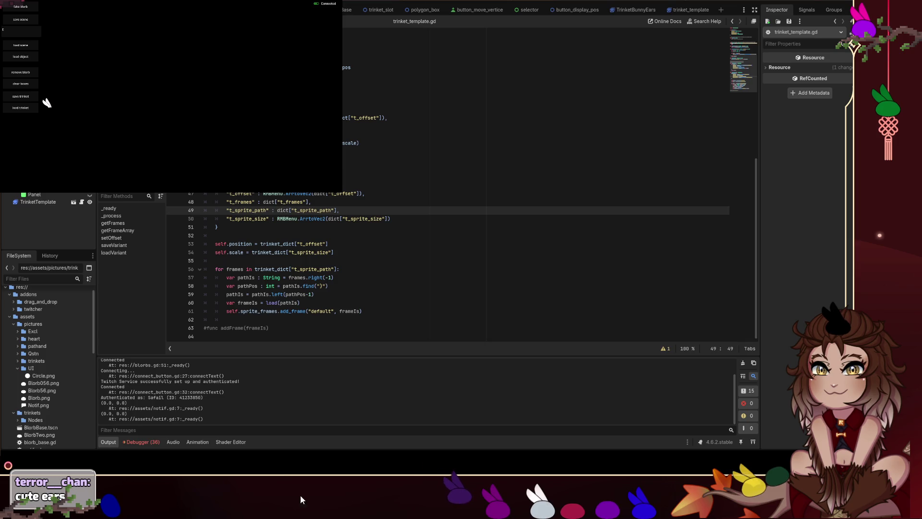
pyautogui.moveTo(119, 510)
pyautogui.mouseDown()
pyautogui.moveTo(321, 437)
pyautogui.moveTo(433, 486)
pyautogui.moveTo(421, 494)
pyautogui.mouseUp()
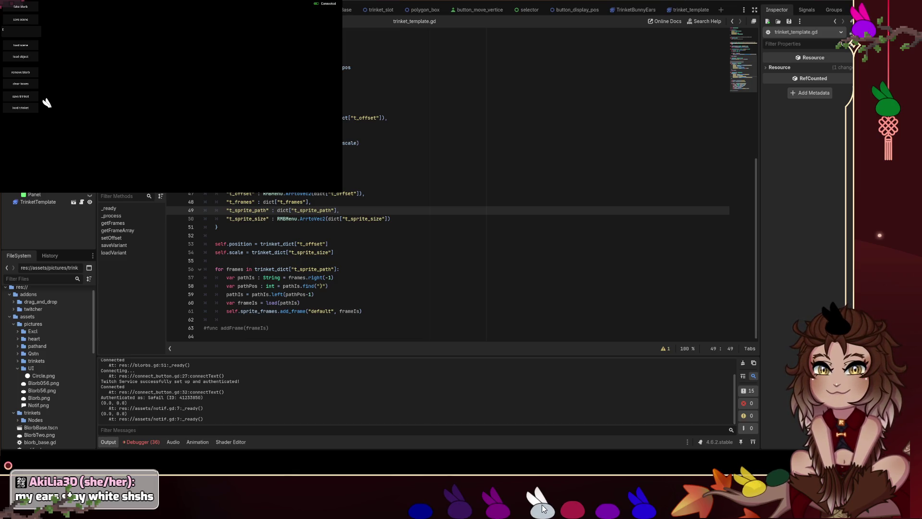
pyautogui.moveTo(541, 503)
pyautogui.mouseDown()
pyautogui.moveTo(511, 381)
pyautogui.moveTo(578, 450)
pyautogui.moveTo(567, 449)
pyautogui.moveTo(533, 488)
pyautogui.mouseUp()
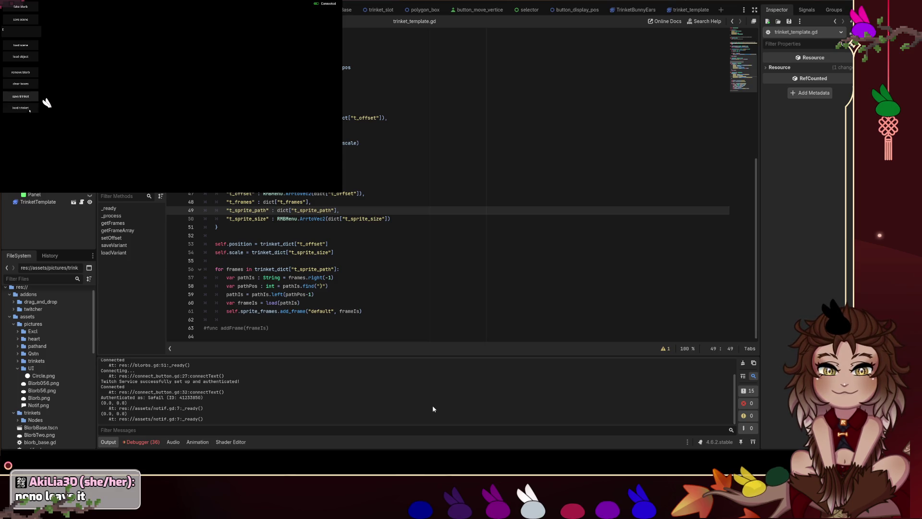
pyautogui.click(21, 107)
# - Load the saved ears trinket into the game three times, then switch to the 2D workspace
pyautogui.click(202, 121)
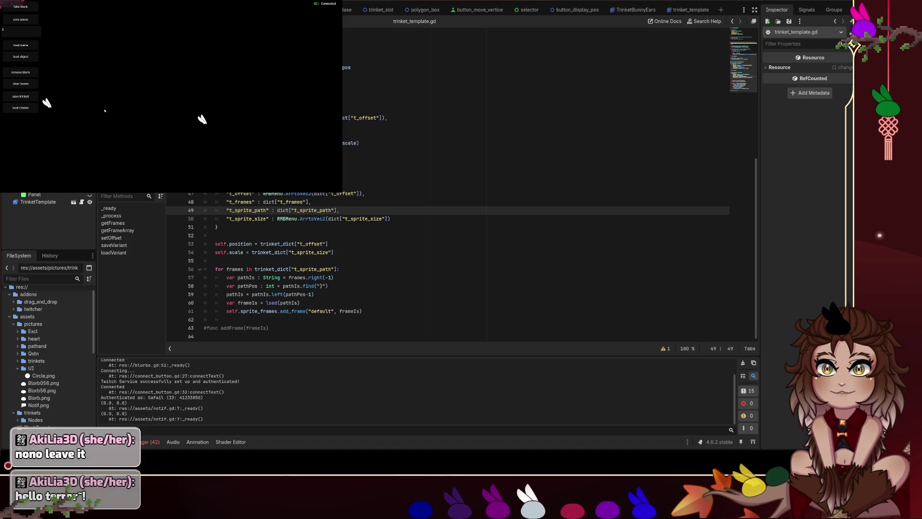
pyautogui.click(24, 109)
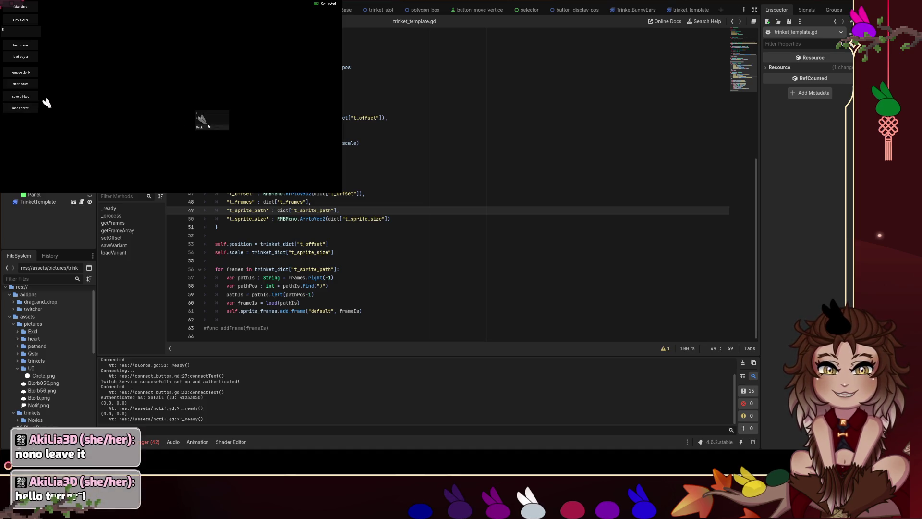
pyautogui.click(204, 115)
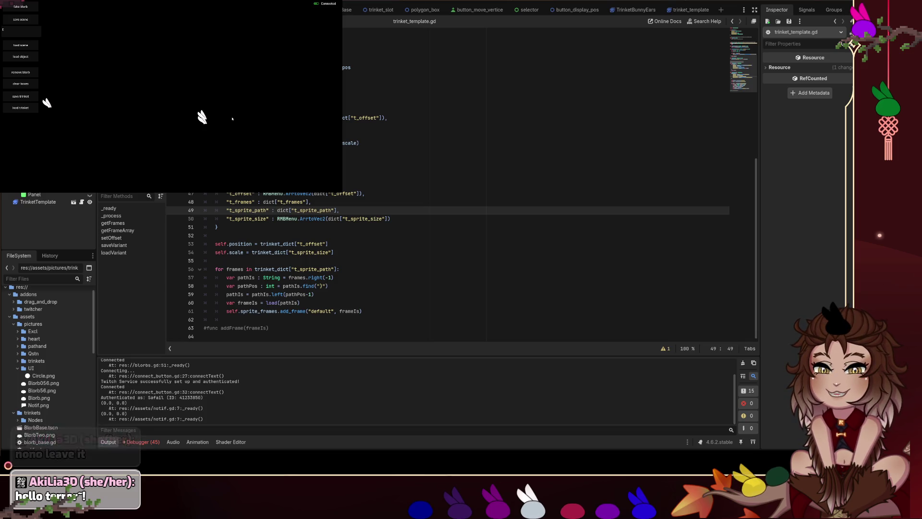
pyautogui.click(21, 107)
pyautogui.click(206, 114)
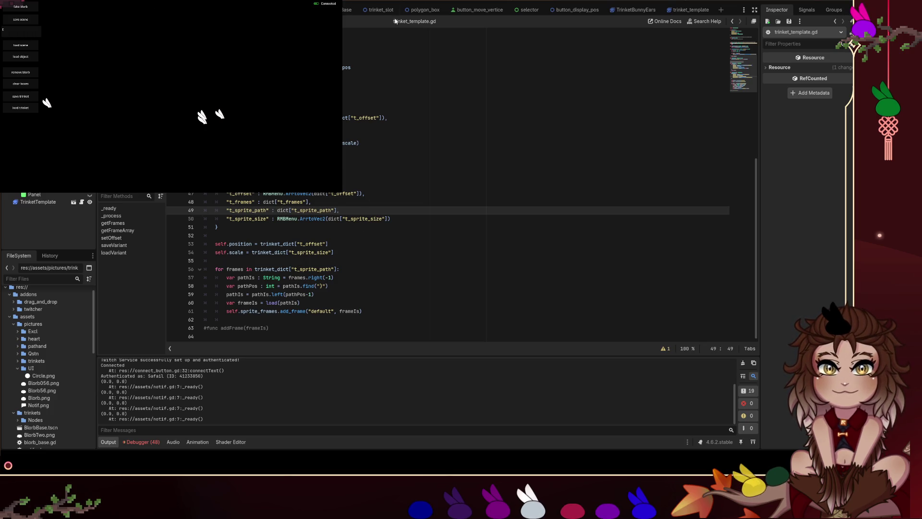
pyautogui.click(377, 2)
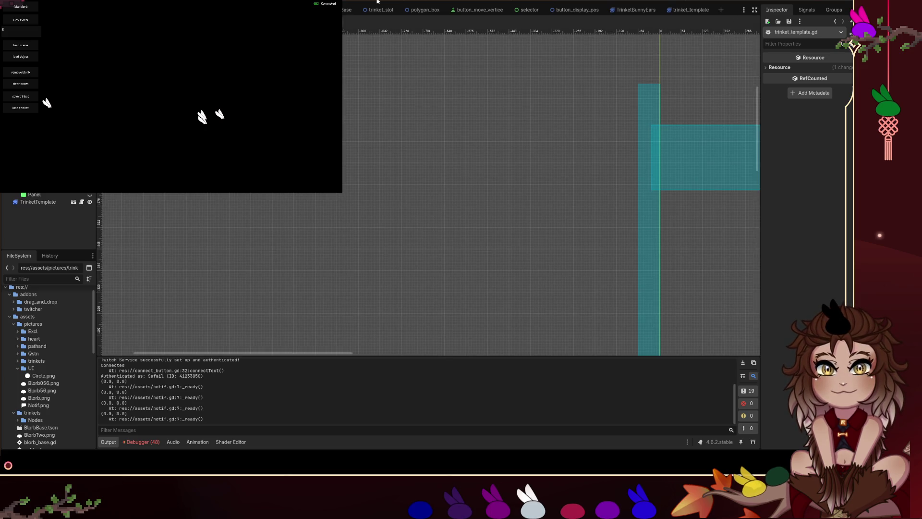
# - Paste a copy of the load trinket button and move it below the original
pyautogui.scroll(-5, 582, 239)
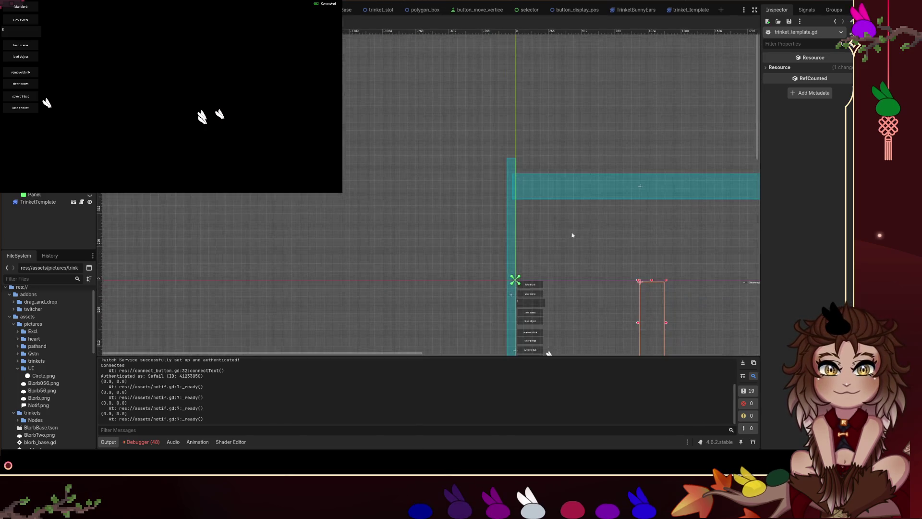
pyautogui.scroll(8, 372, 267)
pyautogui.scroll(-2, 335, 213)
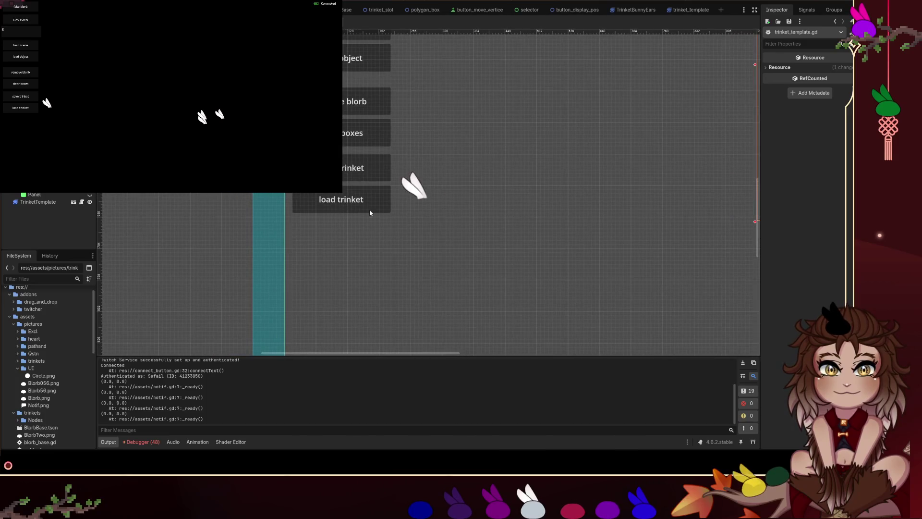
pyautogui.click(371, 211)
pyautogui.click(341, 229)
pyautogui.hotkey('ctrl', 'v')
pyautogui.moveTo(356, 204); pyautogui.dragTo(358, 226)
pyautogui.click(470, 245)
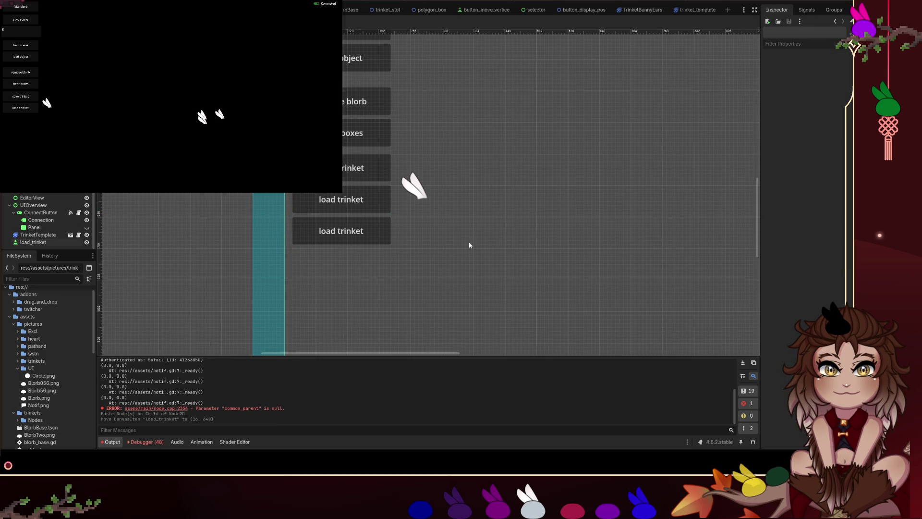
pyautogui.click(363, 232)
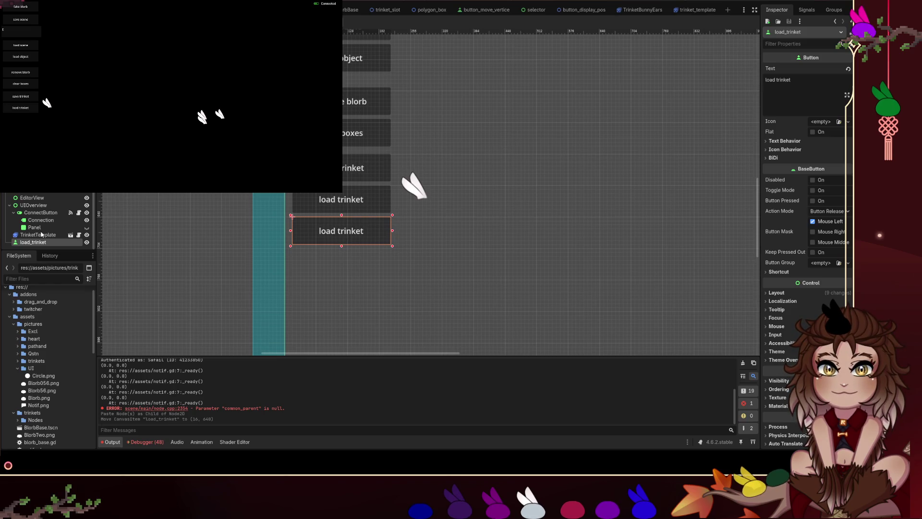
# - Rename the copy clear_trinkets, reparent it in the scene tree, and set its text to 'clear trinket'
pyautogui.write('clear_trinkets')
pyautogui.press('Return')
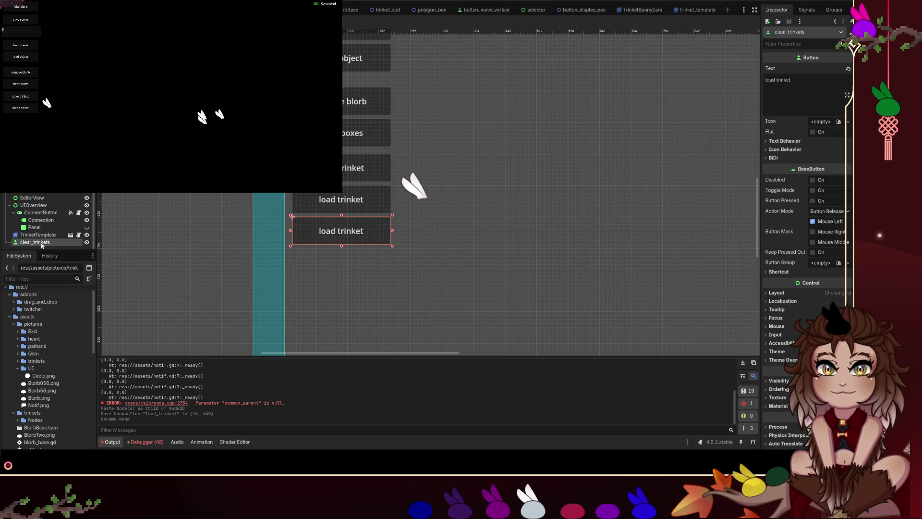
pyautogui.moveTo(35, 242); pyautogui.dragTo(29, 198)
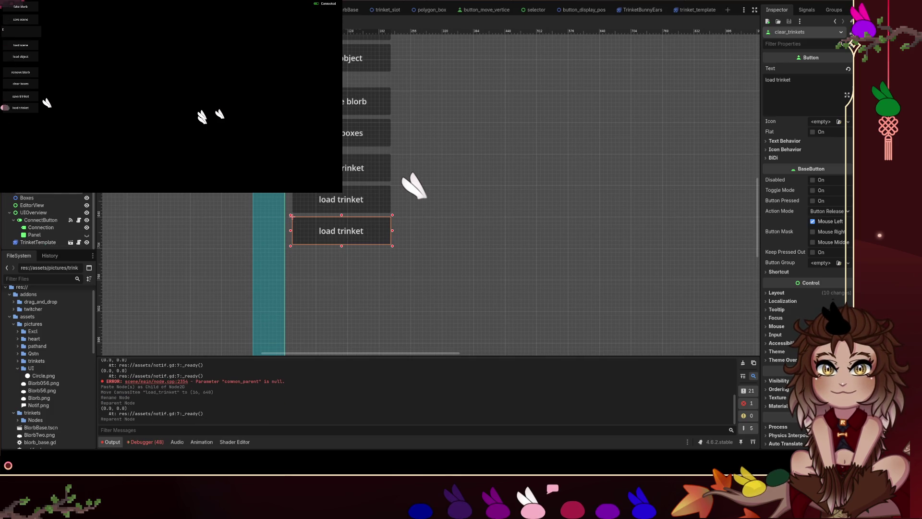
pyautogui.tripleClick(778, 80)
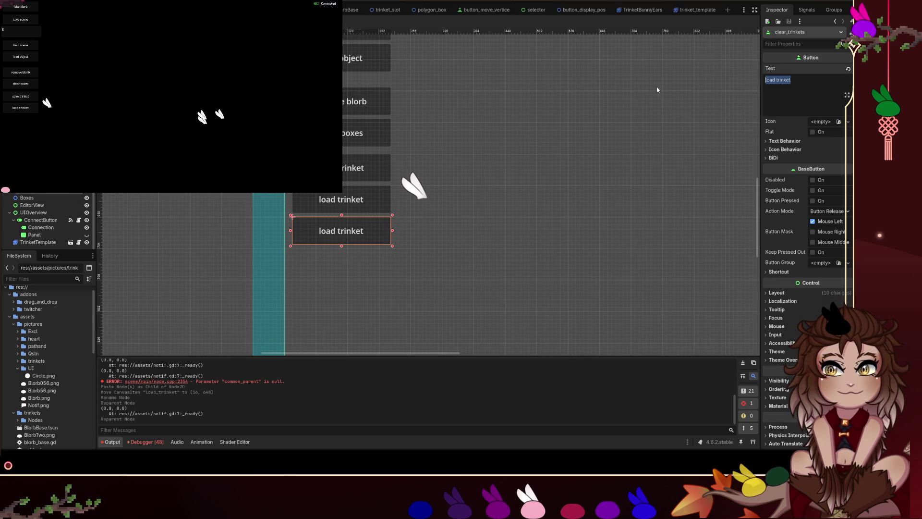
pyautogui.write('clear trinket')
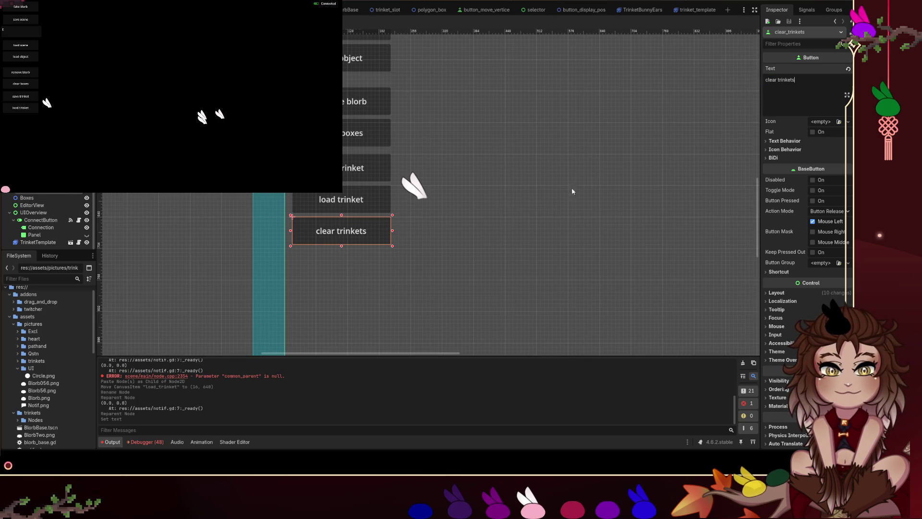
pyautogui.click(631, 161)
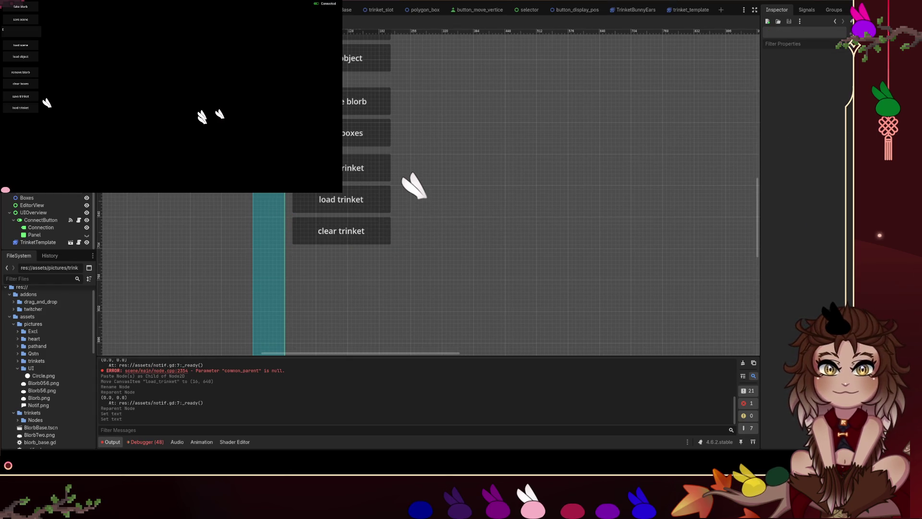
pyautogui.click(69, 193)
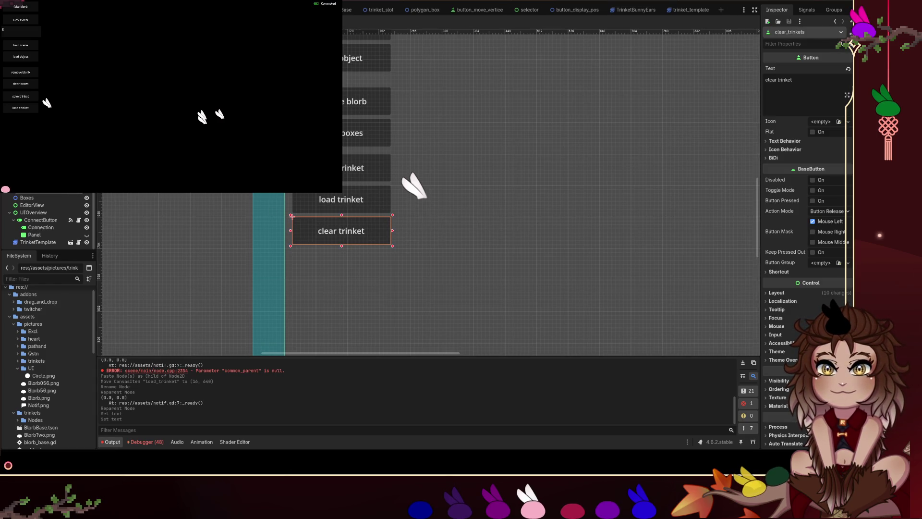
# - Connect clear_trinkets' pressed() signal to a new _on_clear_trinkets_pressed function in blorbs.gd
pyautogui.click(806, 10)
pyautogui.click(805, 60)
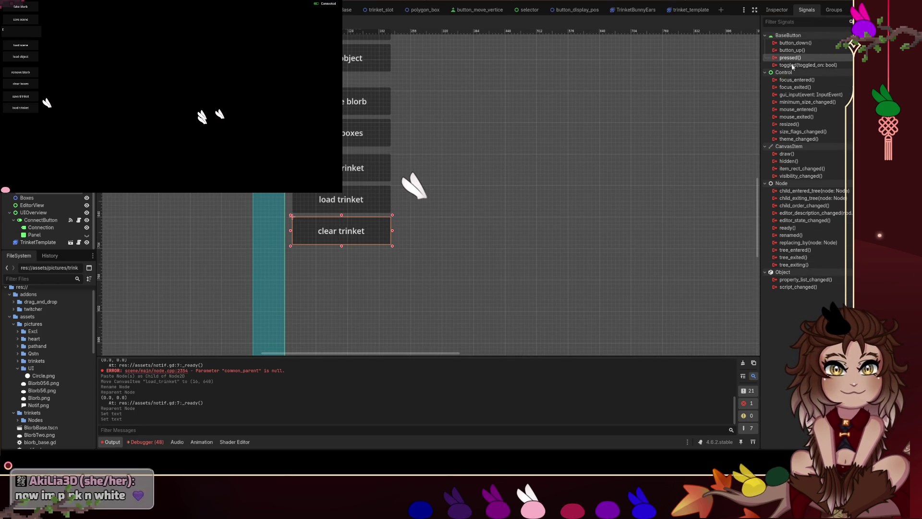
pyautogui.click(376, 300)
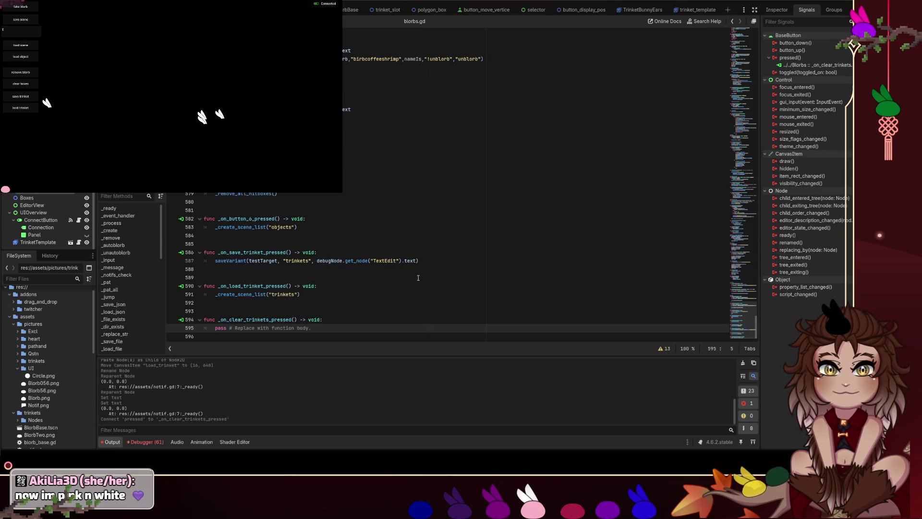
# - Replace the pass body with the clearing loop copied from _remove_all_hitboxes
pyautogui.keyDown('shift'); pyautogui.click(210, 328); pyautogui.keyUp('shift')
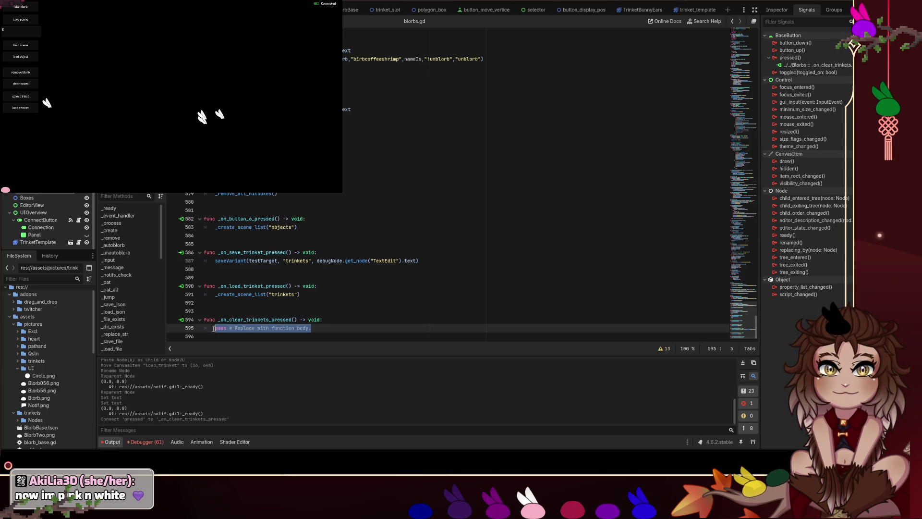
pyautogui.press('BackSpace')
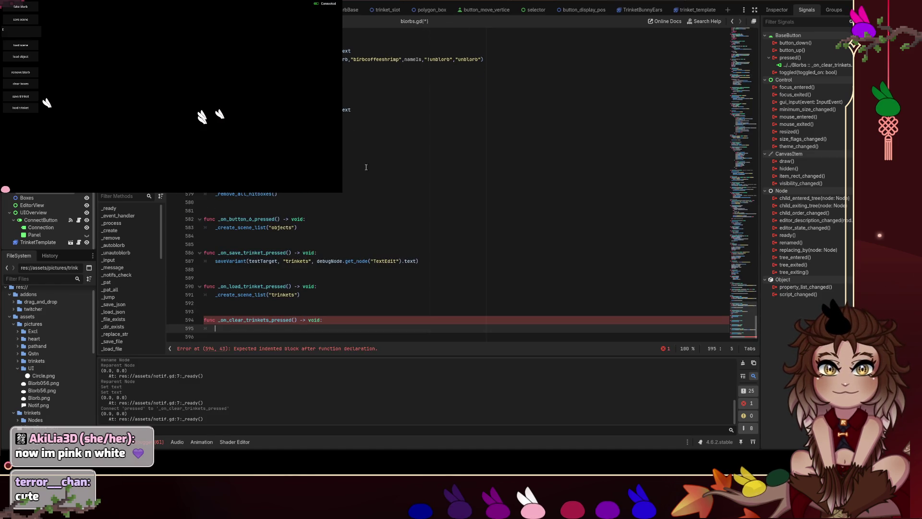
pyautogui.keyDown('ctrl'); pyautogui.click(244, 193); pyautogui.keyUp('ctrl')
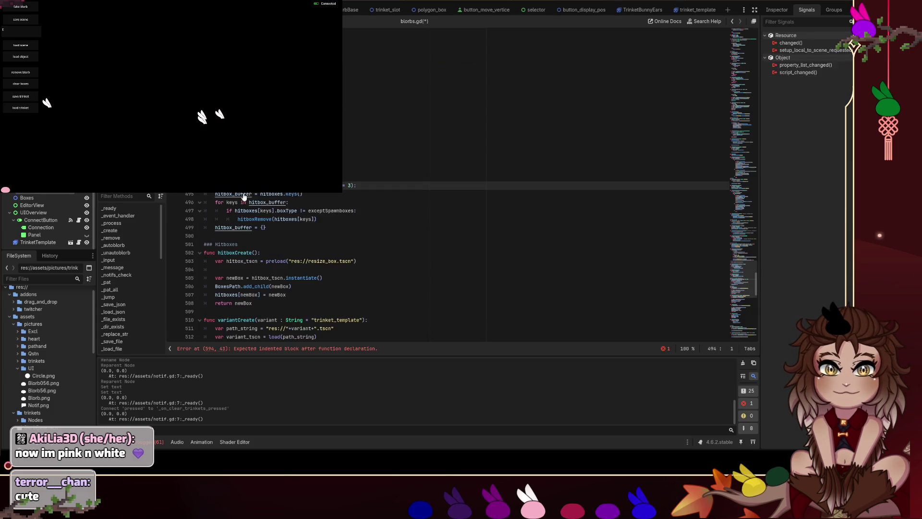
pyautogui.moveTo(286, 231); pyautogui.dragTo(211, 196)
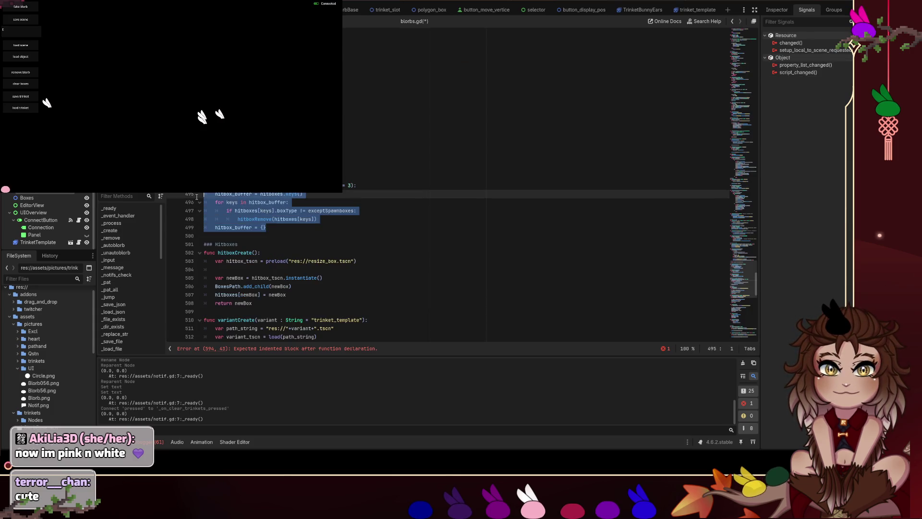
pyautogui.click(743, 326)
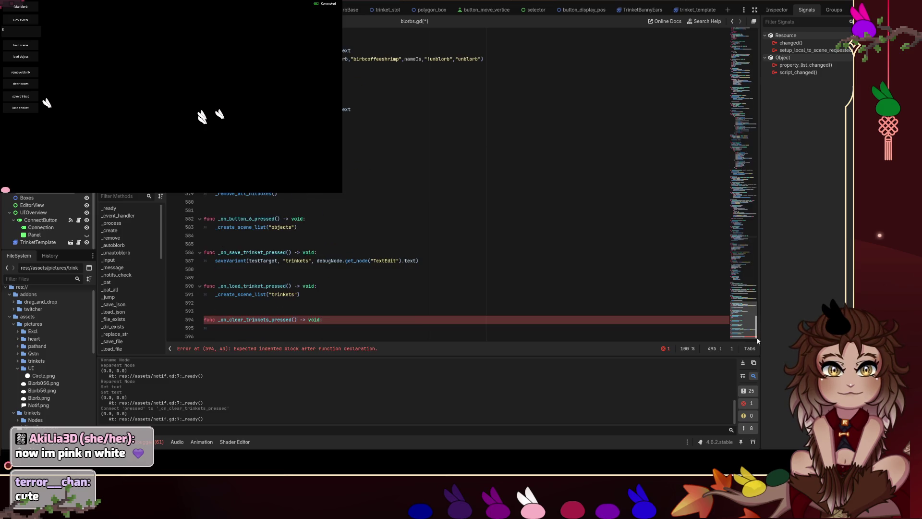
pyautogui.click(270, 329)
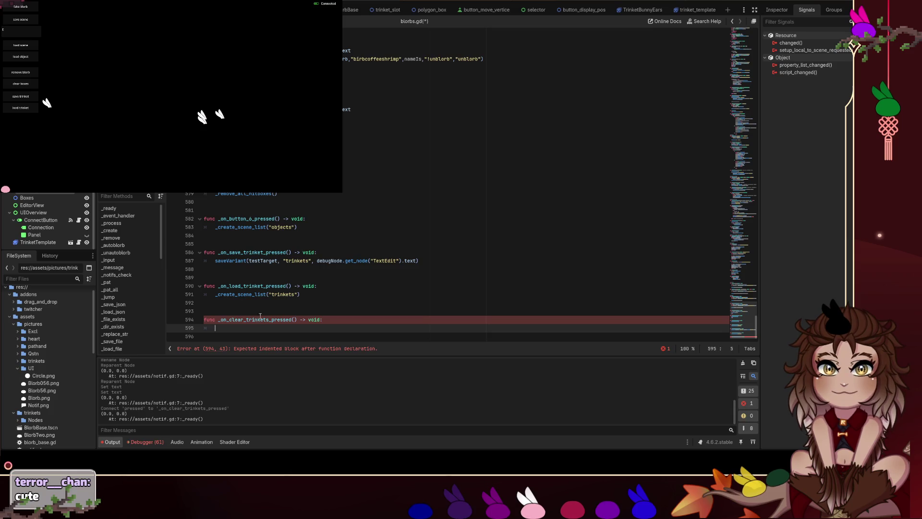
pyautogui.hotkey('ctrl', 'v')
# - Make the buffer a local var and swap hitboxes for variants in the pasted loop
pyautogui.doubleClick(232, 294)
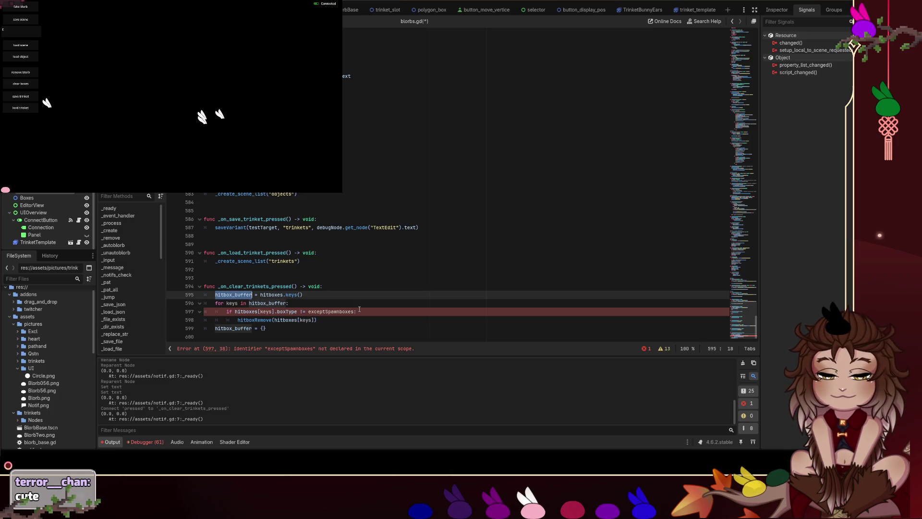
pyautogui.press('Home')
pyautogui.write('var')
pyautogui.hotkey('shift', 'Right')
pyautogui.hotkey('shift', 'Right')
pyautogui.hotkey('shift', 'Right')
pyautogui.press('BackSpace')
pyautogui.press('BackSpace')
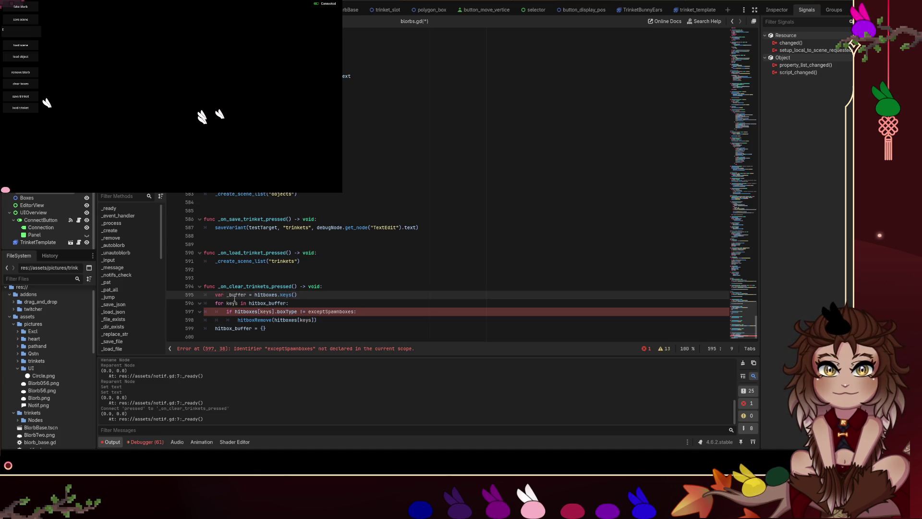
pyautogui.doubleClick(256, 293)
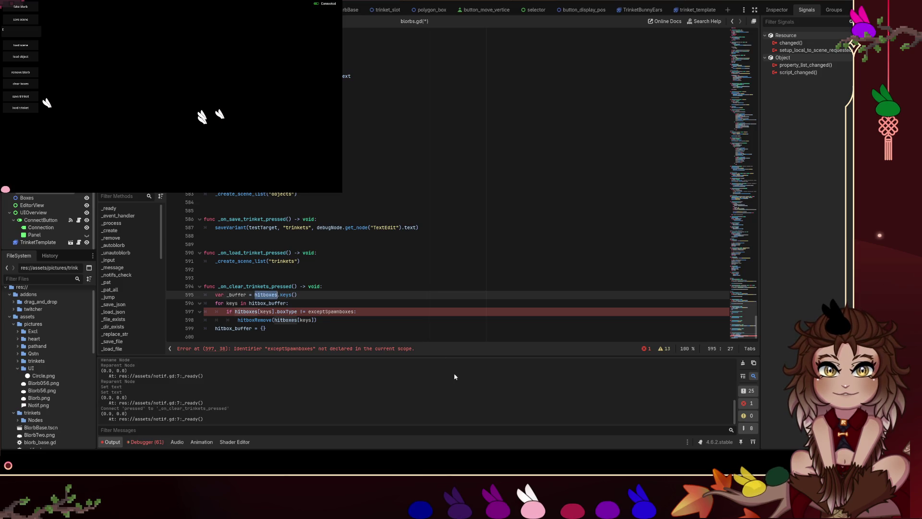
pyautogui.write('variants')
pyautogui.click(239, 294)
pyautogui.doubleClick(238, 293)
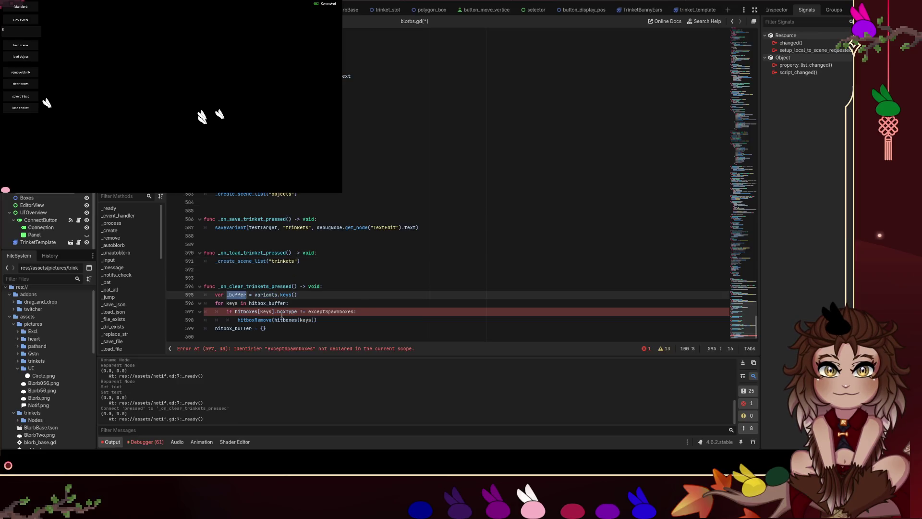
pyautogui.doubleClick(246, 312)
pyautogui.write('variants')
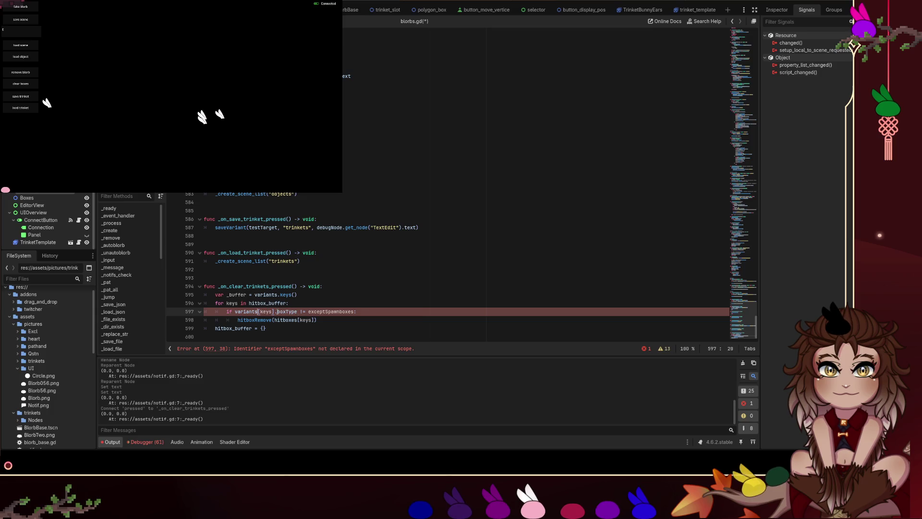
# - Delete the boxType filter line and replace the hitboxRemove call with queue_free
pyautogui.click(360, 312)
pyautogui.hotkey('shift', 'Up')
pyautogui.press('BackSpace')
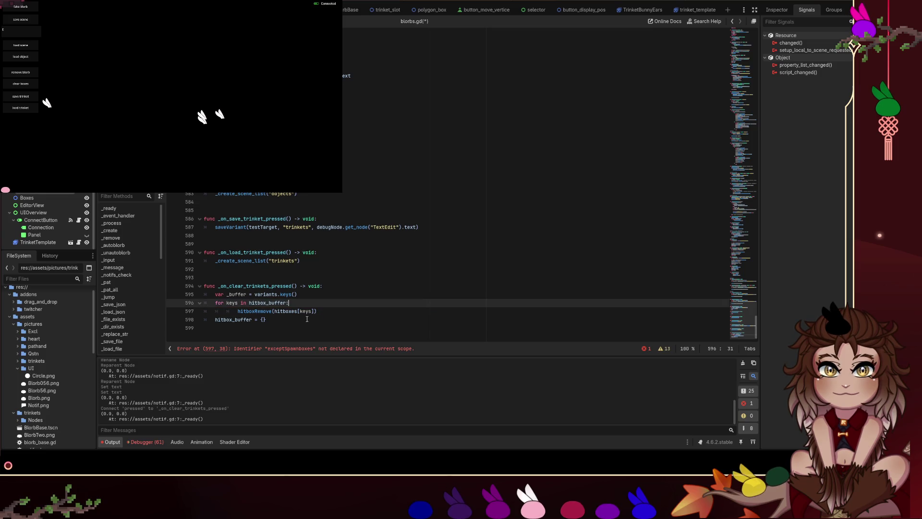
pyautogui.click(264, 311)
pyautogui.doubleClick(268, 311)
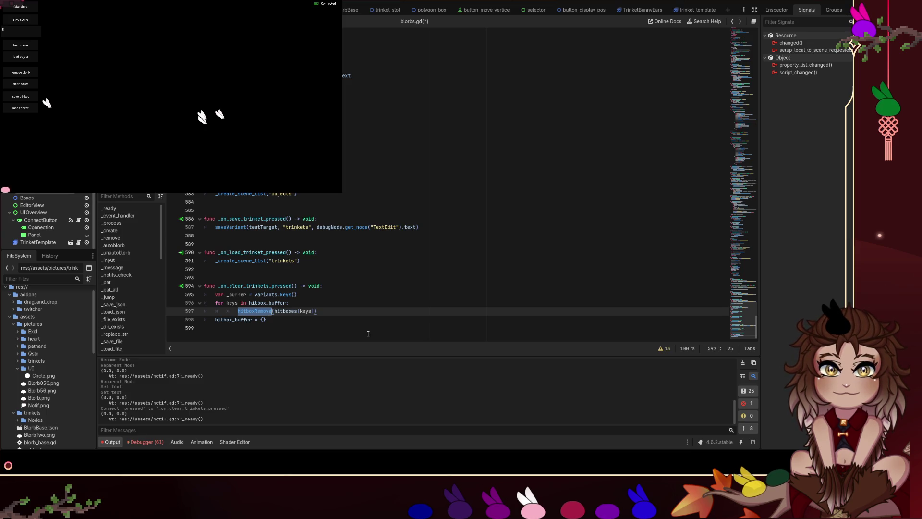
pyautogui.write('queue_free')
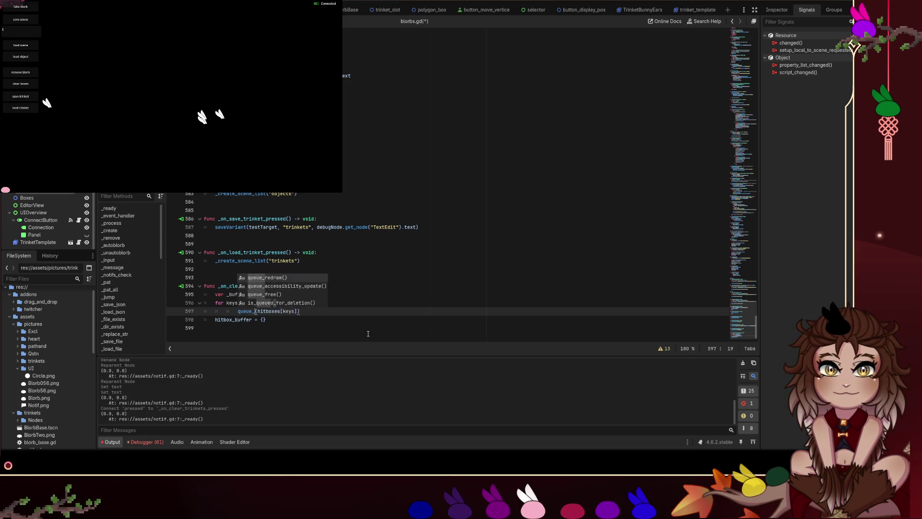
pyautogui.click(312, 303)
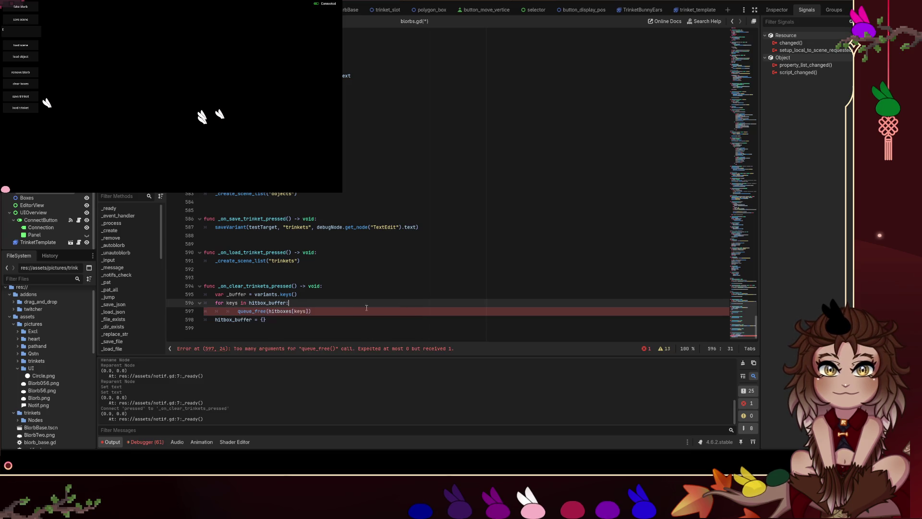
pyautogui.doubleClick(306, 311)
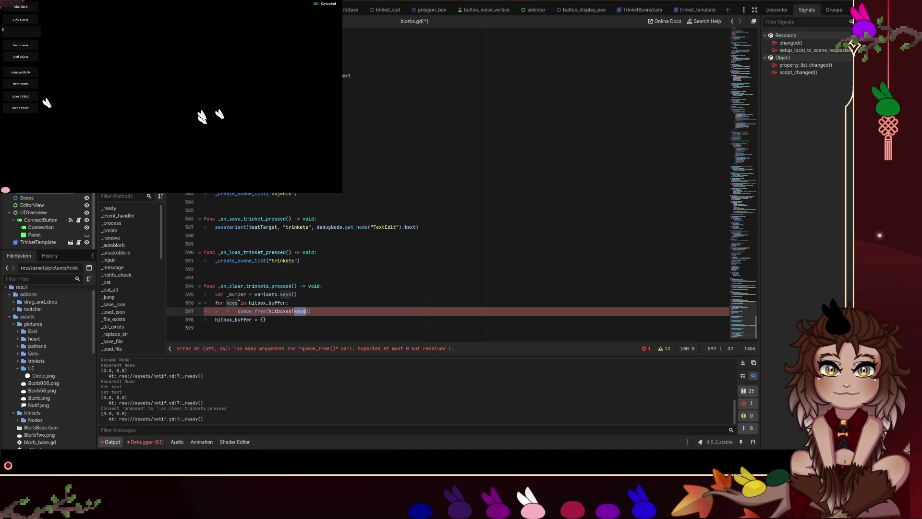
# - Make the loop iterate the buffered keys and call queue_free on each variants[keys] entry
pyautogui.doubleClick(236, 294)
pyautogui.hotkey('ctrl', 'c')
pyautogui.doubleClick(268, 302)
pyautogui.hotkey('ctrl', 'v')
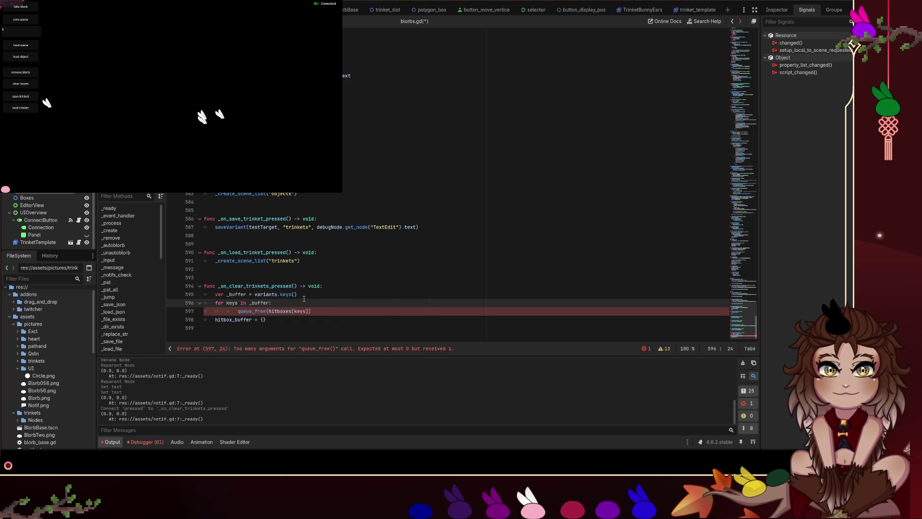
pyautogui.doubleClick(272, 294)
pyautogui.click(286, 311)
pyautogui.doubleClick(286, 311)
pyautogui.hotkey('ctrl', 'v')
pyautogui.click(281, 321)
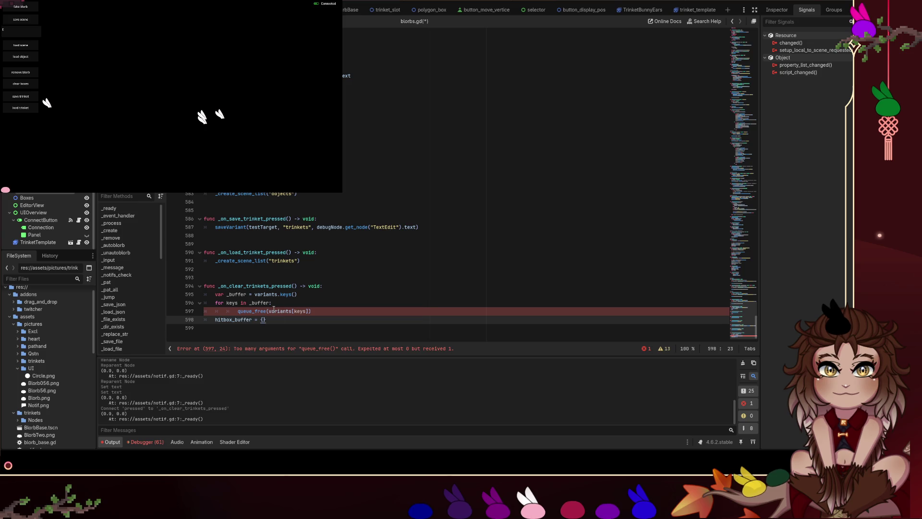
pyautogui.moveTo(310, 311); pyautogui.dragTo(269, 311)
pyautogui.press('BackSpace')
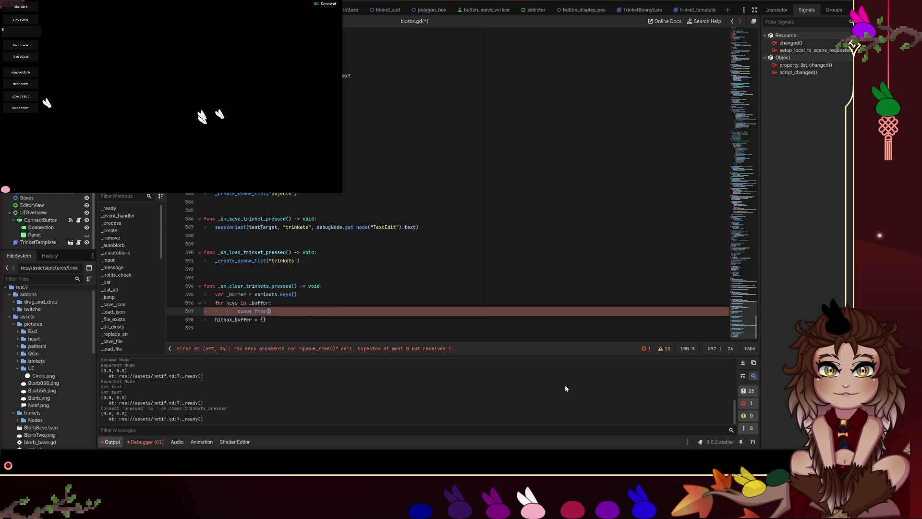
pyautogui.hotkey('ctrl', 'z')
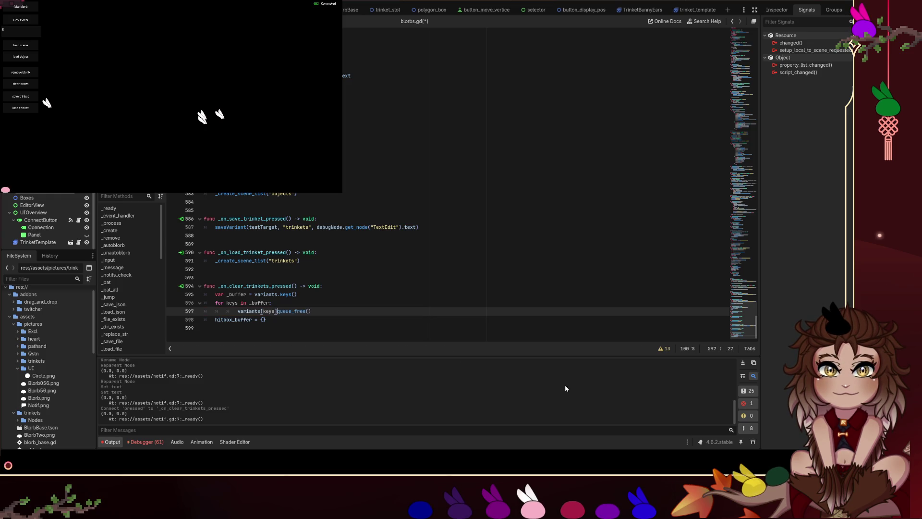
# - Reset variants to {} after the loop, save blorbs.gd, and relaunch the game with F5
pyautogui.doubleClick(272, 294)
pyautogui.hotkey('ctrl', 'c')
pyautogui.doubleClick(240, 319)
pyautogui.hotkey('ctrl', 'v')
pyautogui.click(374, 304)
pyautogui.hotkey('ctrl', 's')
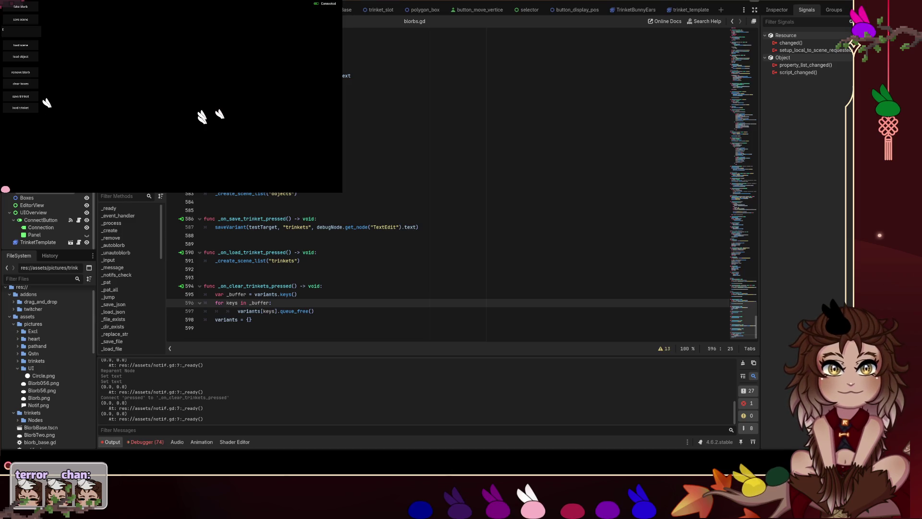
pyautogui.press('F5')
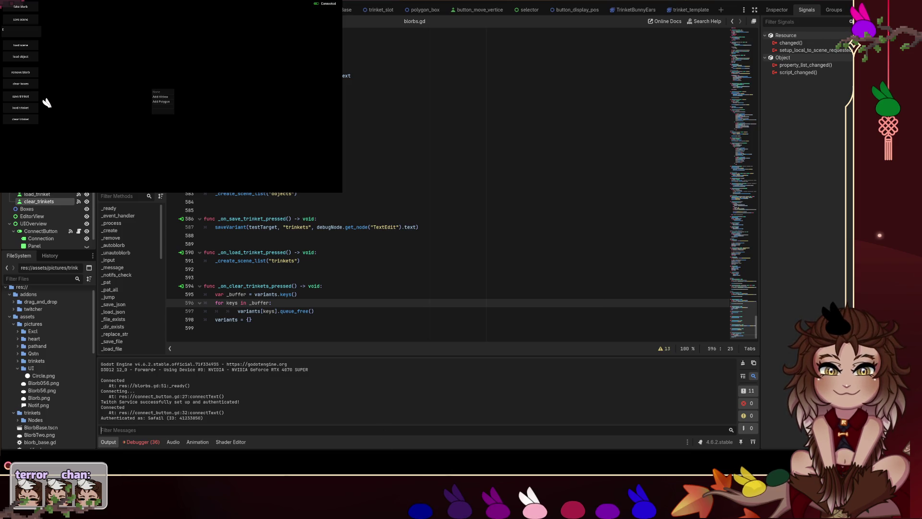
# - In the running game, dismiss the popup, spawn two trinkets, then clear them all
pyautogui.click(47, 104)
pyautogui.click(21, 107)
pyautogui.click(21, 107)
pyautogui.click(20, 119)
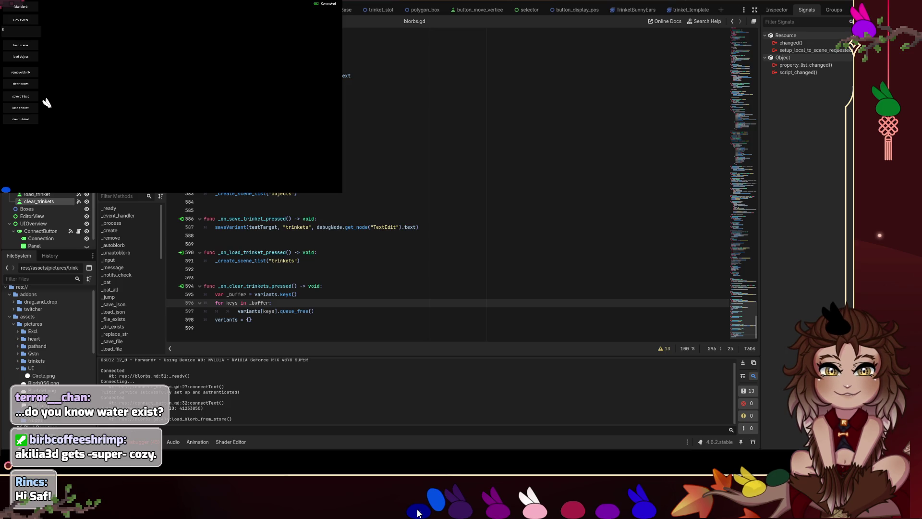
# - Move the blue blorb around in the game, then switch to the trinket_template scene tab
pyautogui.moveTo(440, 491)
pyautogui.mouseDown()
pyautogui.moveTo(391, 444)
pyautogui.moveTo(367, 480)
pyautogui.moveTo(380, 501)
pyautogui.moveTo(406, 464)
pyautogui.moveTo(419, 487)
pyautogui.moveTo(382, 491)
pyautogui.moveTo(373, 449)
pyautogui.moveTo(397, 402)
pyautogui.moveTo(414, 438)
pyautogui.moveTo(416, 376)
pyautogui.mouseUp()
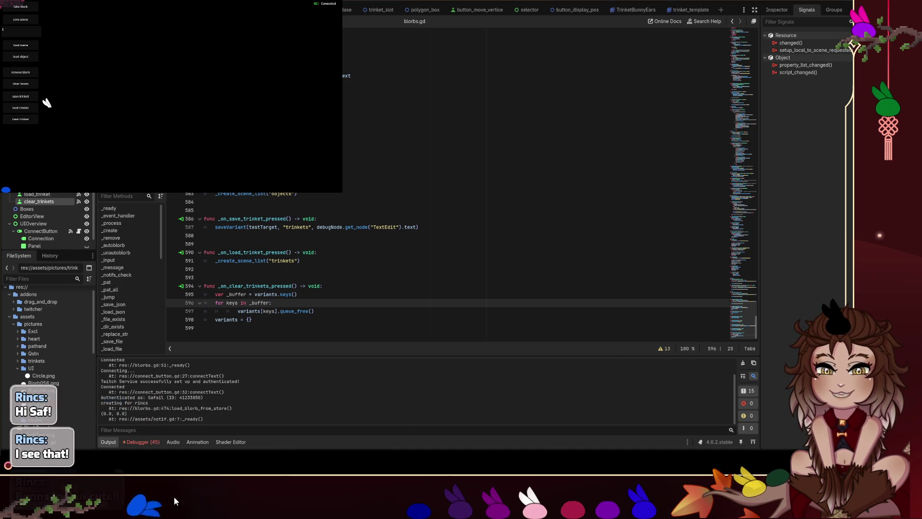
pyautogui.moveTo(177, 502); pyautogui.dragTo(199, 485)
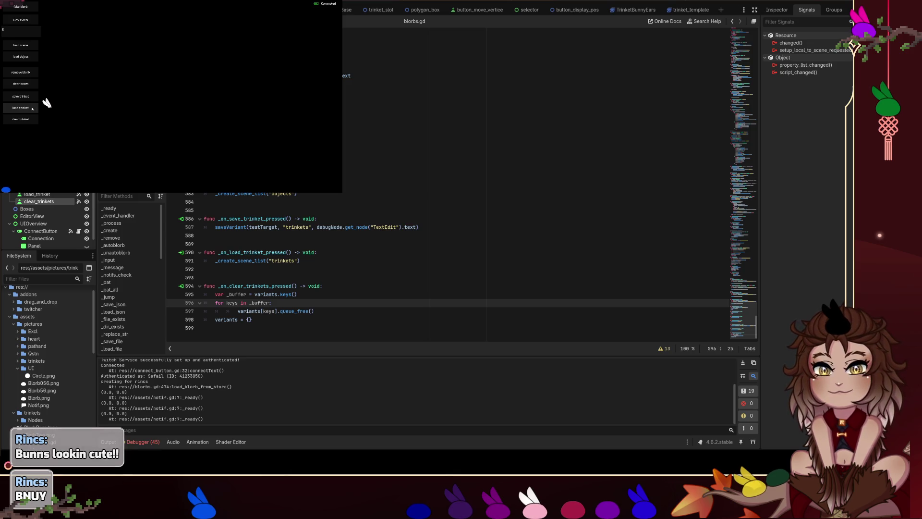
pyautogui.click(33, 109)
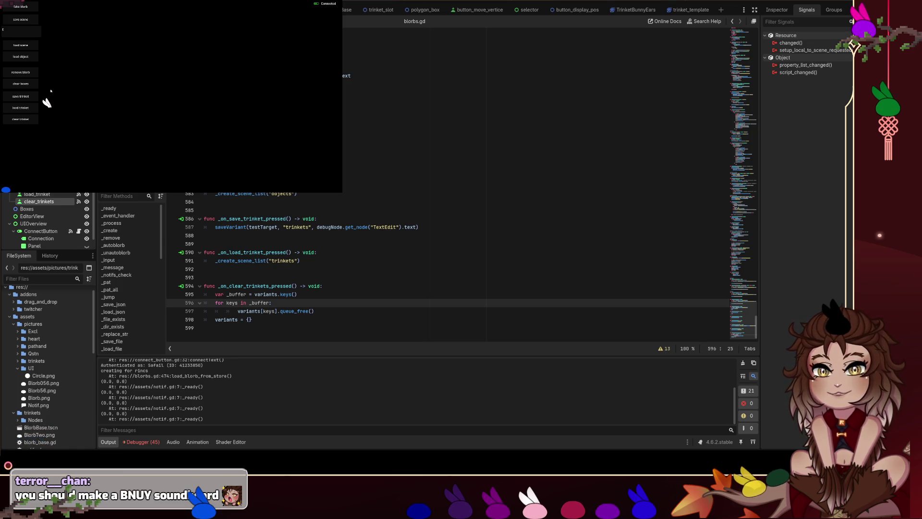
pyautogui.click(692, 14)
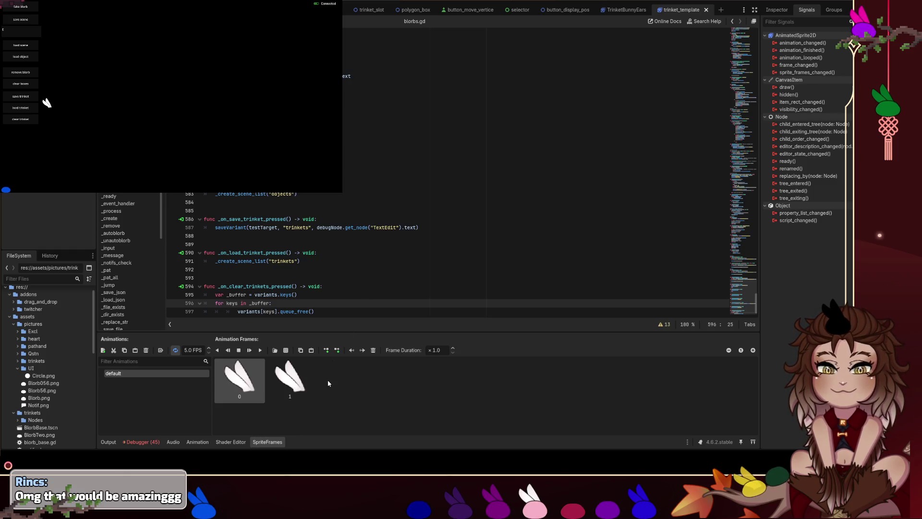
# - Switch from the blorbs.gd script editor to the 2D workspace showing the bunny-ears sprite
pyautogui.scroll(-2, 416, 182)
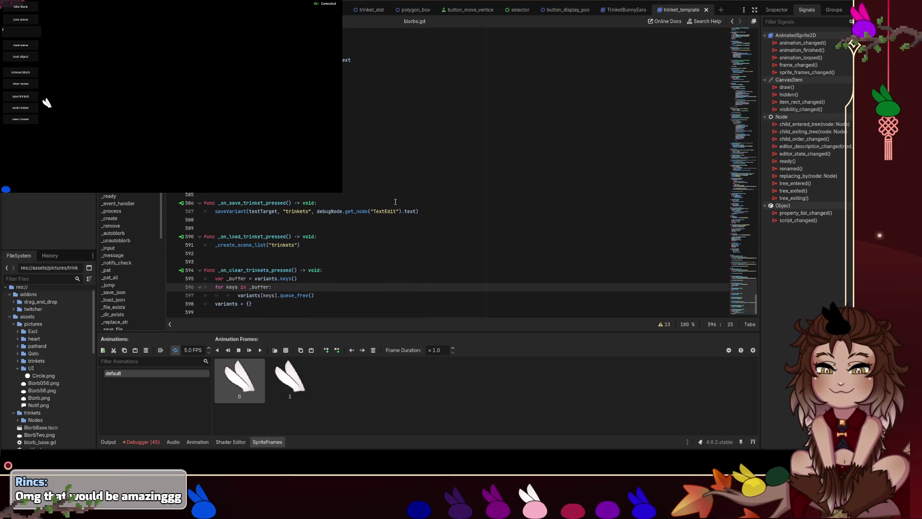
pyautogui.hotkey('ctrl', 'F2')
pyautogui.hotkey('ctrl', 'F1')
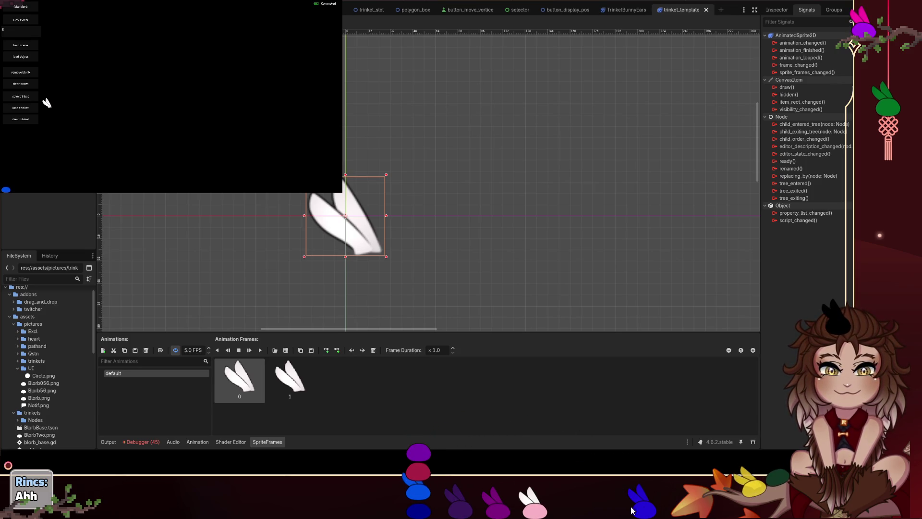
pyautogui.moveTo(641, 504)
pyautogui.mouseDown()
pyautogui.moveTo(452, 335)
pyautogui.moveTo(413, 398)
pyautogui.moveTo(419, 416)
pyautogui.mouseUp()
pyautogui.moveTo(521, 492)
pyautogui.mouseDown()
pyautogui.moveTo(420, 389)
pyautogui.moveTo(420, 414)
pyautogui.mouseUp()
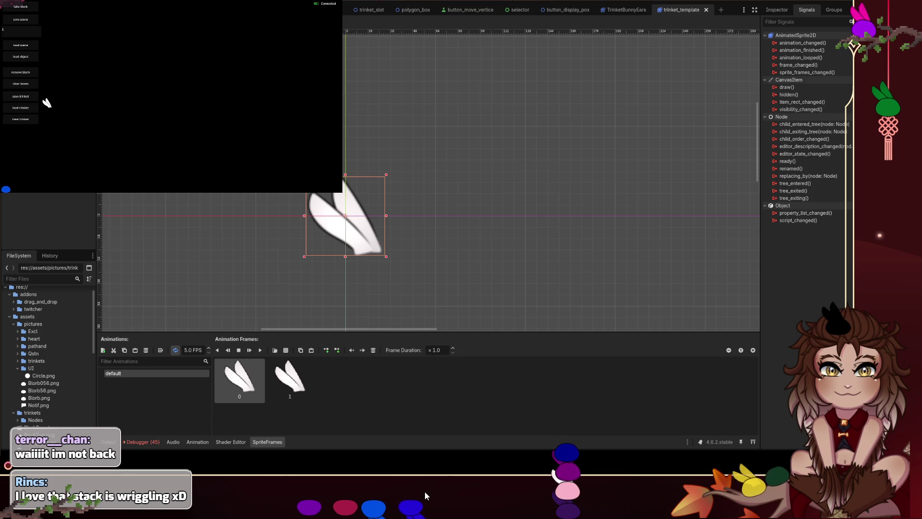
pyautogui.moveTo(416, 512)
pyautogui.mouseDown()
pyautogui.moveTo(449, 429)
pyautogui.moveTo(457, 352)
pyautogui.moveTo(532, 333)
pyautogui.moveTo(566, 389)
pyautogui.moveTo(568, 431)
pyautogui.mouseUp()
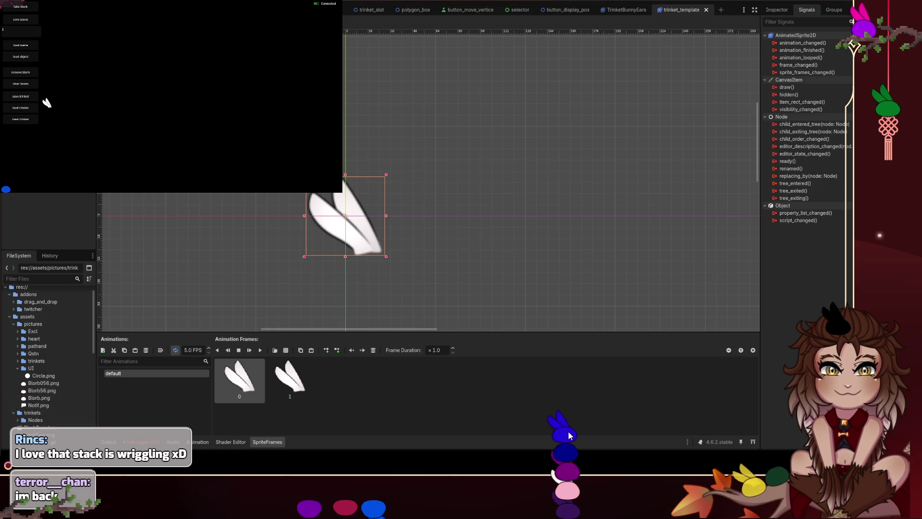
pyautogui.moveTo(374, 505)
pyautogui.mouseDown()
pyautogui.moveTo(474, 381)
pyautogui.moveTo(531, 371)
pyautogui.mouseUp()
pyautogui.moveTo(568, 405)
pyautogui.mouseDown()
pyautogui.moveTo(565, 435)
pyautogui.moveTo(487, 485)
pyautogui.mouseUp()
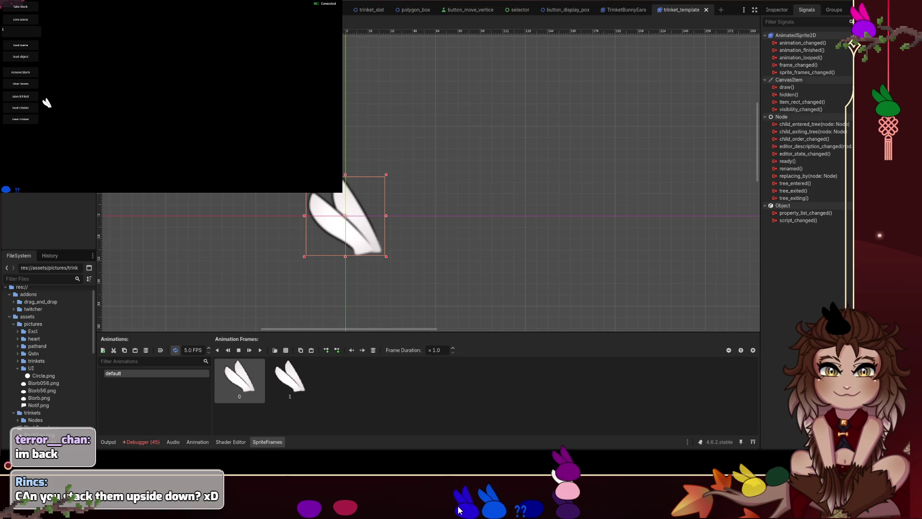
pyautogui.moveTo(468, 480)
pyautogui.mouseDown()
pyautogui.moveTo(570, 384)
pyautogui.moveTo(561, 428)
pyautogui.moveTo(568, 459)
pyautogui.mouseUp()
pyautogui.moveTo(572, 507)
pyautogui.mouseDown()
pyautogui.moveTo(601, 431)
pyautogui.moveTo(608, 493)
pyautogui.moveTo(608, 474)
pyautogui.moveTo(602, 484)
pyautogui.mouseUp()
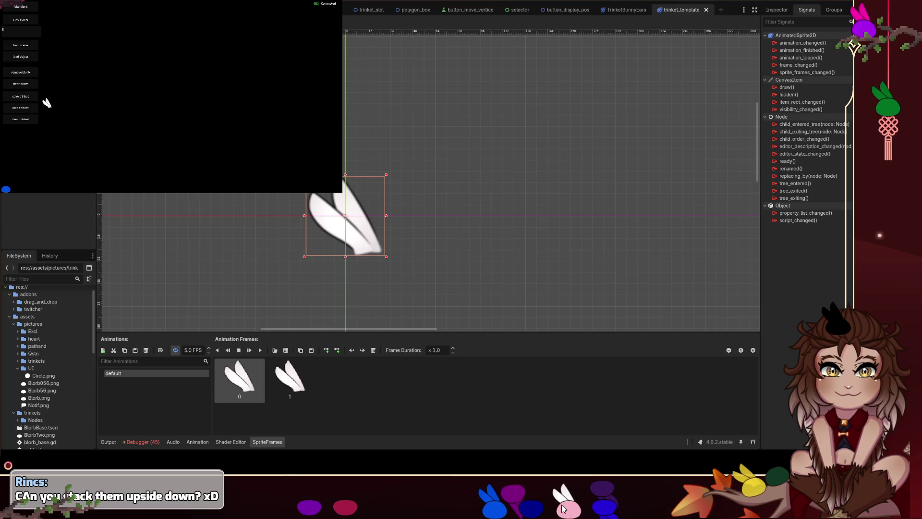
pyautogui.moveTo(560, 423)
pyautogui.mouseDown()
pyautogui.moveTo(603, 463)
pyautogui.moveTo(570, 487)
pyautogui.moveTo(612, 454)
pyautogui.moveTo(573, 485)
pyautogui.mouseUp()
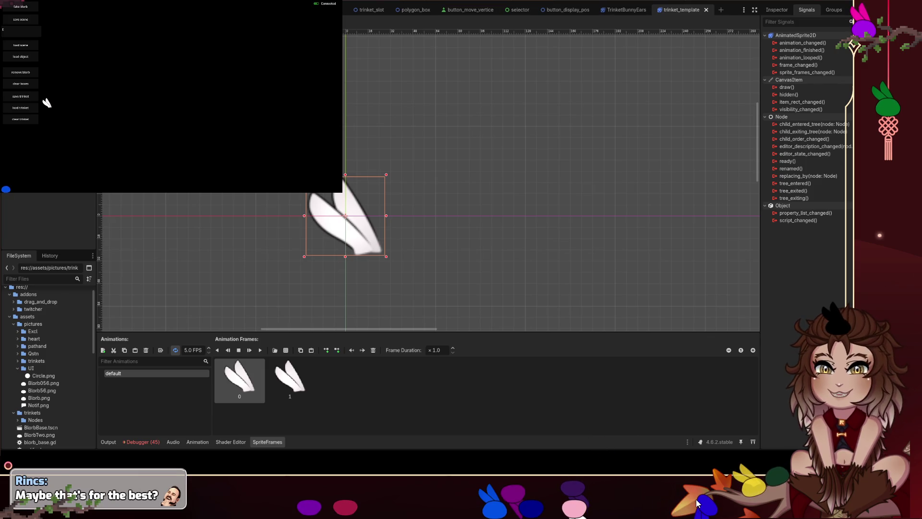
pyautogui.moveTo(695, 502)
pyautogui.mouseDown()
pyautogui.moveTo(608, 424)
pyautogui.moveTo(568, 419)
pyautogui.moveTo(573, 474)
pyautogui.moveTo(584, 469)
pyautogui.moveTo(576, 466)
pyautogui.moveTo(583, 478)
pyautogui.moveTo(620, 445)
pyautogui.moveTo(622, 486)
pyautogui.moveTo(635, 490)
pyautogui.moveTo(614, 492)
pyautogui.moveTo(612, 469)
pyautogui.moveTo(621, 481)
pyautogui.mouseUp()
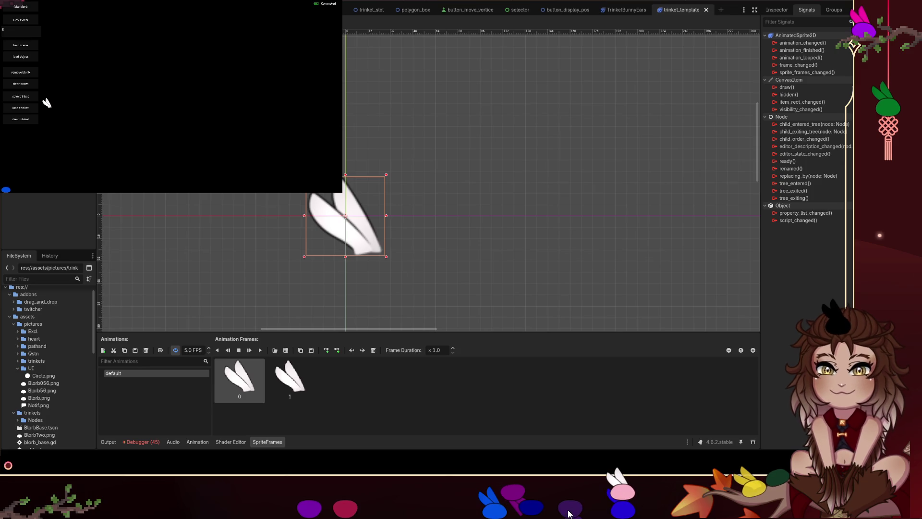
pyautogui.moveTo(570, 473); pyautogui.dragTo(588, 420)
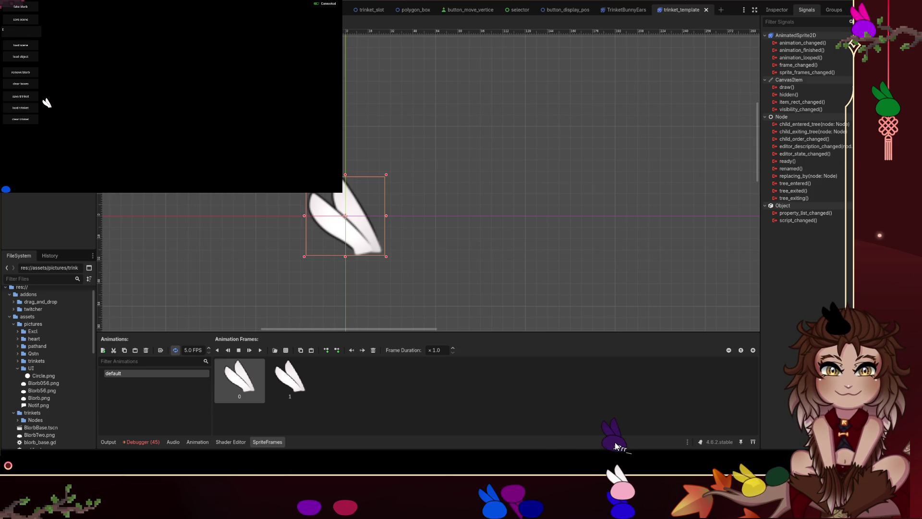
pyautogui.moveTo(623, 457); pyautogui.dragTo(622, 465)
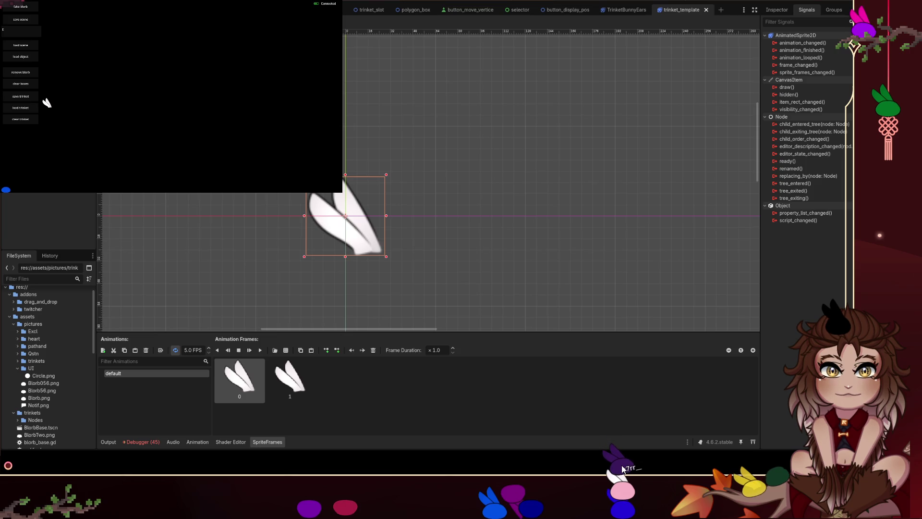
pyautogui.moveTo(528, 503)
pyautogui.mouseDown()
pyautogui.moveTo(583, 395)
pyautogui.moveTo(617, 425)
pyautogui.moveTo(621, 449)
pyautogui.mouseUp()
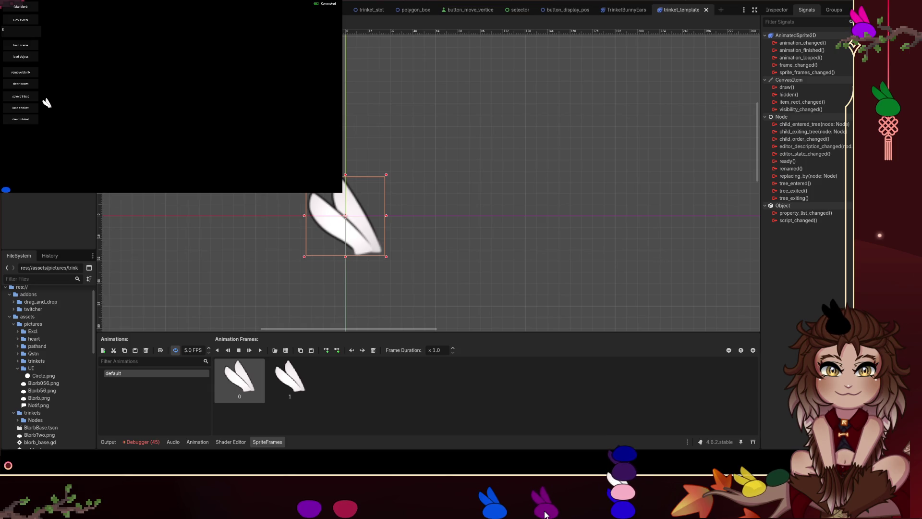
pyautogui.moveTo(544, 514)
pyautogui.mouseDown()
pyautogui.moveTo(579, 401)
pyautogui.moveTo(621, 422)
pyautogui.moveTo(627, 435)
pyautogui.mouseUp()
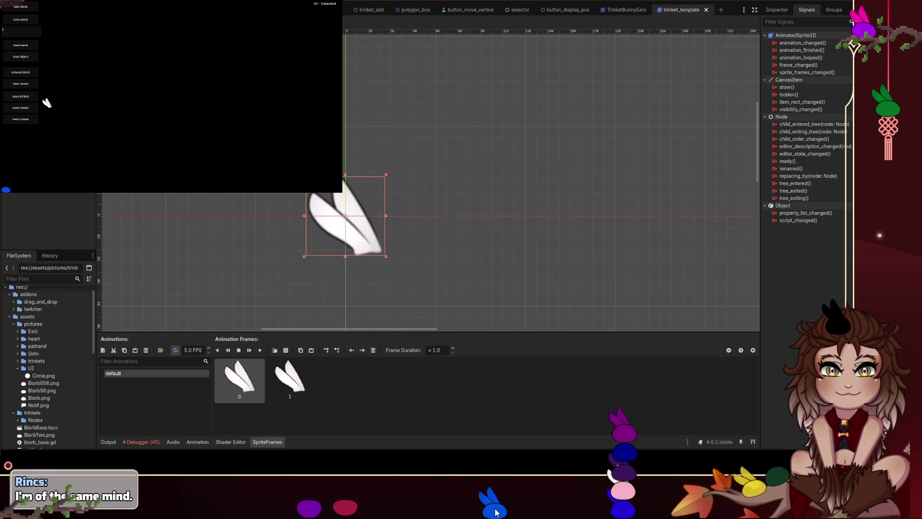
pyautogui.moveTo(494, 514)
pyautogui.mouseDown()
pyautogui.moveTo(588, 388)
pyautogui.moveTo(620, 401)
pyautogui.moveTo(623, 413)
pyautogui.mouseUp()
pyautogui.moveTo(356, 508)
pyautogui.mouseDown()
pyautogui.moveTo(542, 348)
pyautogui.moveTo(627, 342)
pyautogui.moveTo(628, 363)
pyautogui.moveTo(522, 480)
pyautogui.mouseUp()
pyautogui.moveTo(309, 506)
pyautogui.mouseDown()
pyautogui.moveTo(451, 474)
pyautogui.moveTo(481, 496)
pyautogui.moveTo(613, 332)
pyautogui.mouseUp()
pyautogui.moveTo(622, 365); pyautogui.dragTo(624, 397)
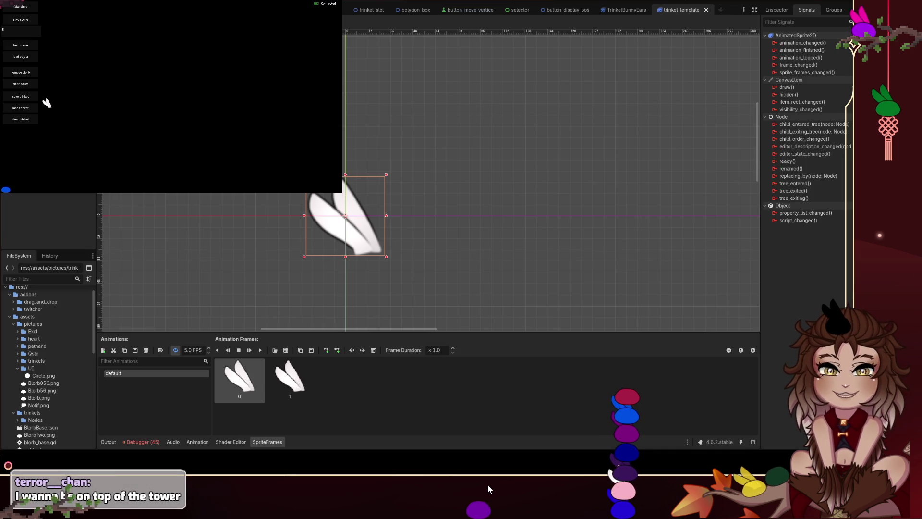
pyautogui.moveTo(480, 508); pyautogui.dragTo(533, 509)
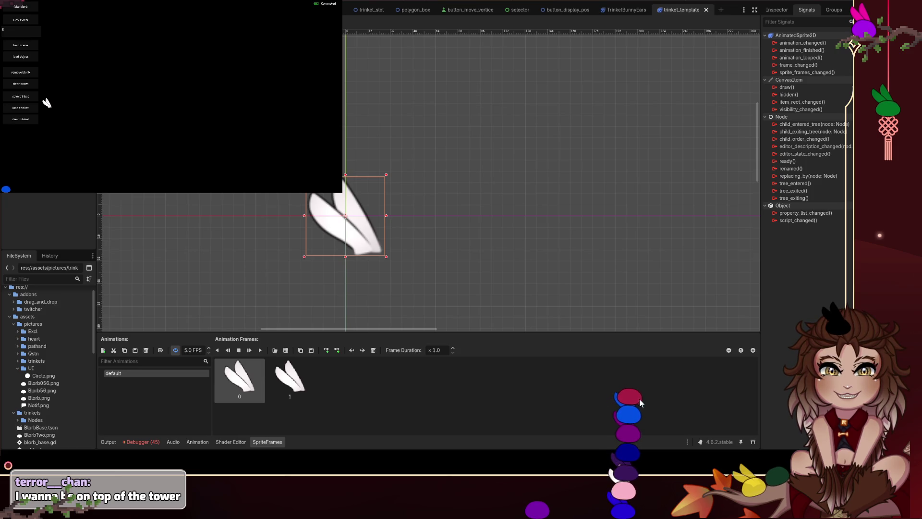
pyautogui.moveTo(636, 398)
pyautogui.mouseDown()
pyautogui.moveTo(636, 378)
pyautogui.moveTo(494, 491)
pyautogui.mouseUp()
pyautogui.moveTo(563, 501); pyautogui.dragTo(561, 499)
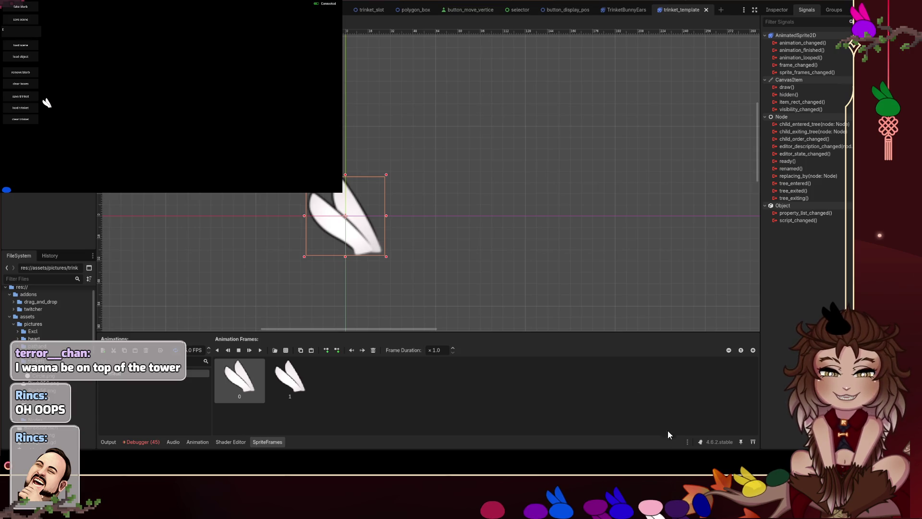
# - Drag the dark-blue, black and purple bunnies around, stacking the purple one on the tower
pyautogui.moveTo(700, 501)
pyautogui.mouseDown()
pyautogui.moveTo(722, 502)
pyautogui.moveTo(692, 465)
pyautogui.moveTo(677, 486)
pyautogui.moveTo(664, 486)
pyautogui.moveTo(654, 431)
pyautogui.moveTo(686, 491)
pyautogui.mouseUp()
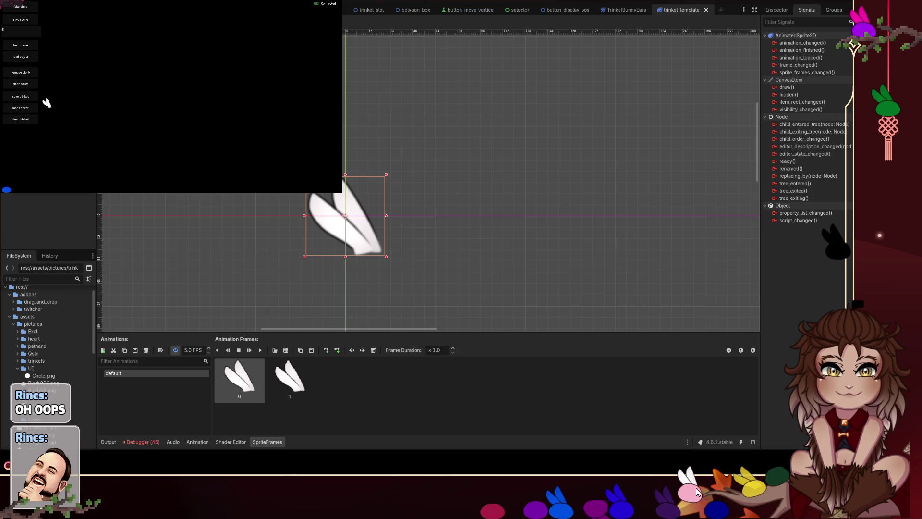
pyautogui.moveTo(857, 309); pyautogui.dragTo(829, 327)
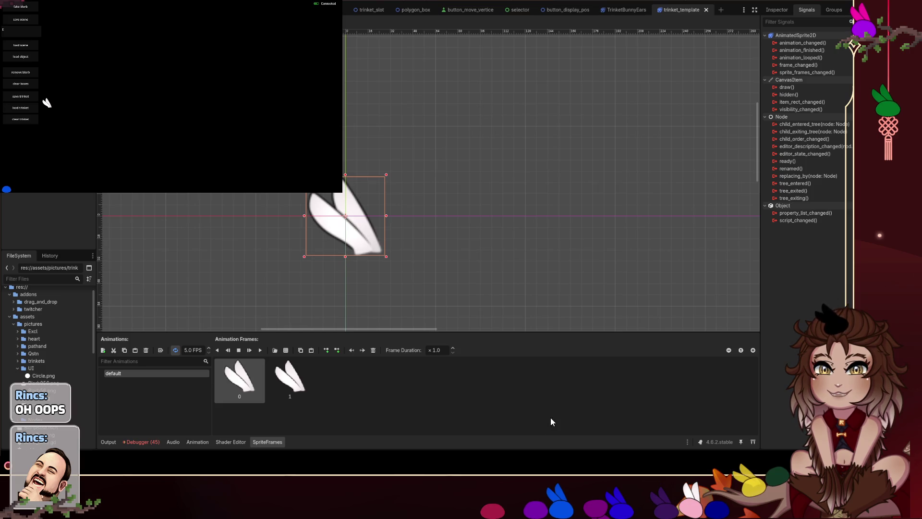
pyautogui.moveTo(598, 504)
pyautogui.mouseDown()
pyautogui.moveTo(595, 427)
pyautogui.moveTo(589, 491)
pyautogui.mouseUp()
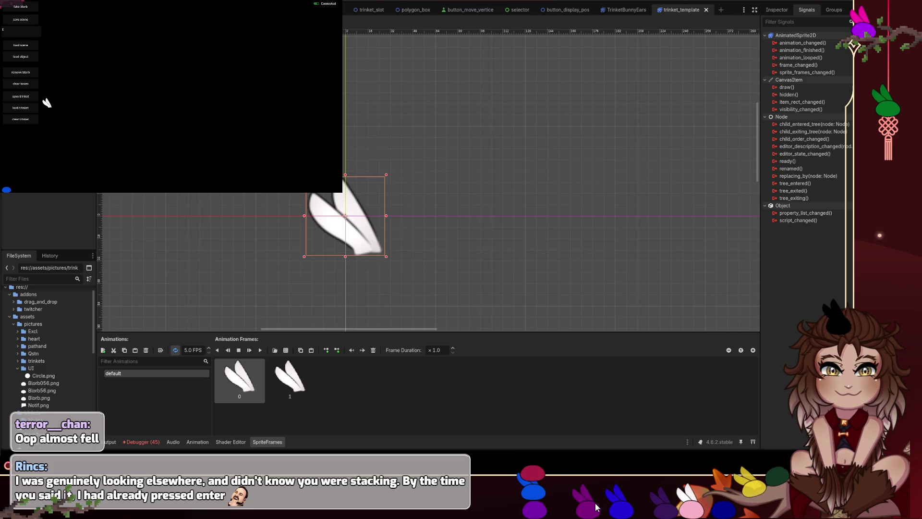
pyautogui.moveTo(580, 450); pyautogui.dragTo(532, 443)
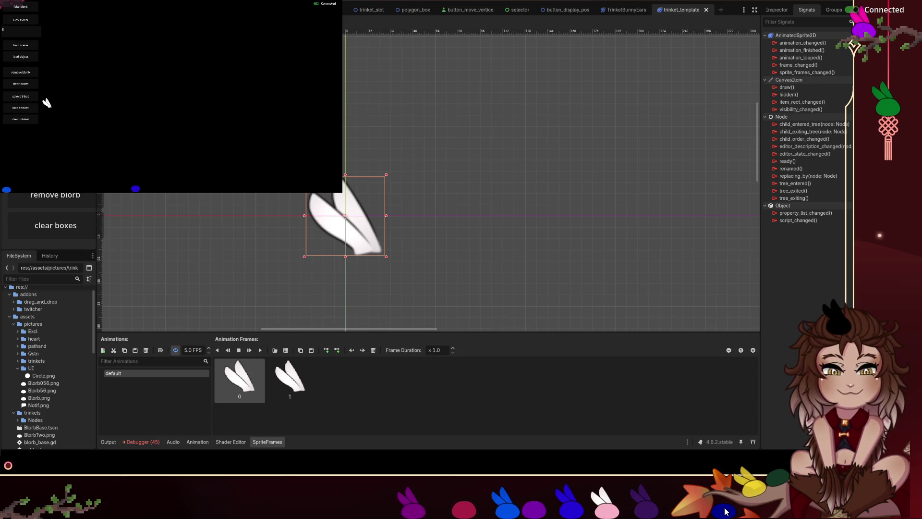
pyautogui.moveTo(745, 476); pyautogui.dragTo(395, 474)
# - Move the game window out of the way so the empty image canvas is ready
pyautogui.moveTo(731, 487)
pyautogui.mouseDown()
pyautogui.moveTo(474, 398)
pyautogui.moveTo(350, 452)
pyautogui.moveTo(342, 474)
pyautogui.mouseUp()
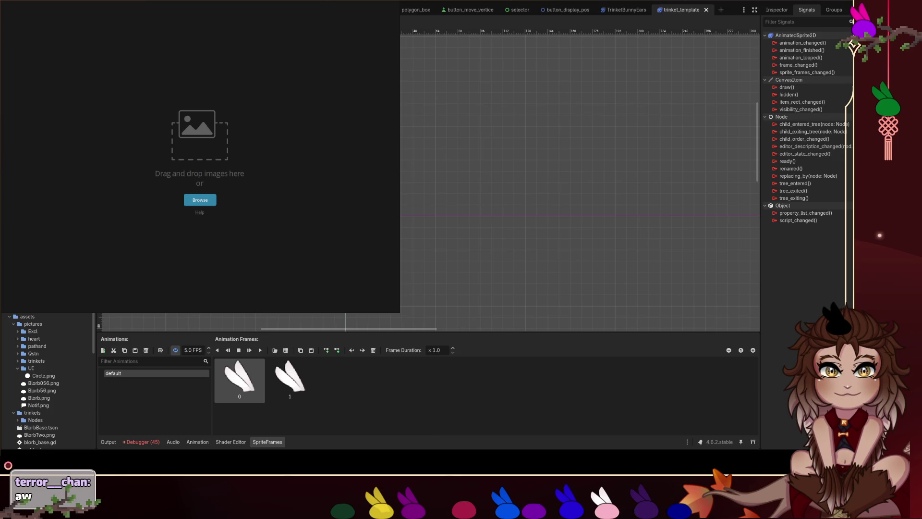
# - Sketch a bag shape, then undo its handle strokes to leave just the dome outline
pyautogui.moveTo(114, 181)
pyautogui.mouseDown()
pyautogui.moveTo(129, 157)
pyautogui.moveTo(148, 154)
pyautogui.moveTo(153, 178)
pyautogui.moveTo(133, 178)
pyautogui.moveTo(153, 177)
pyautogui.moveTo(121, 158)
pyautogui.moveTo(155, 156)
pyautogui.moveTo(126, 145)
pyautogui.moveTo(138, 125)
pyautogui.moveTo(146, 157)
pyautogui.mouseUp()
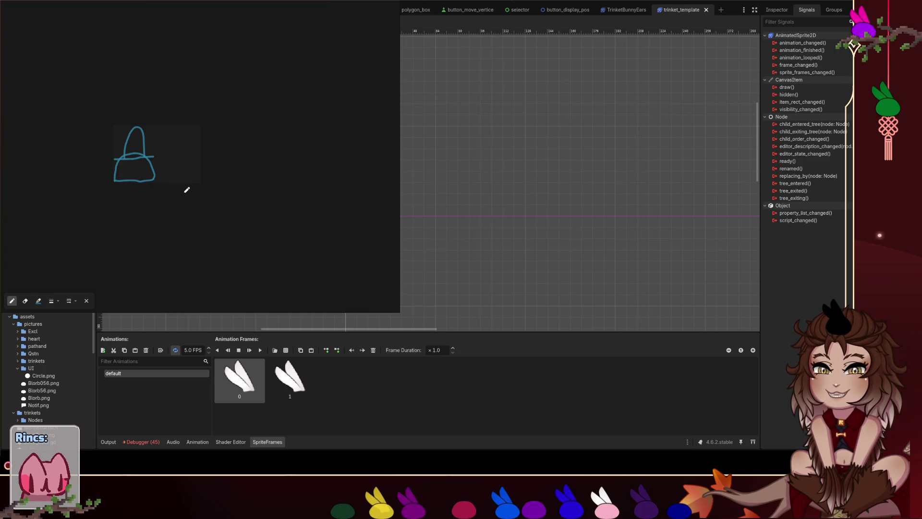
pyautogui.press('e')
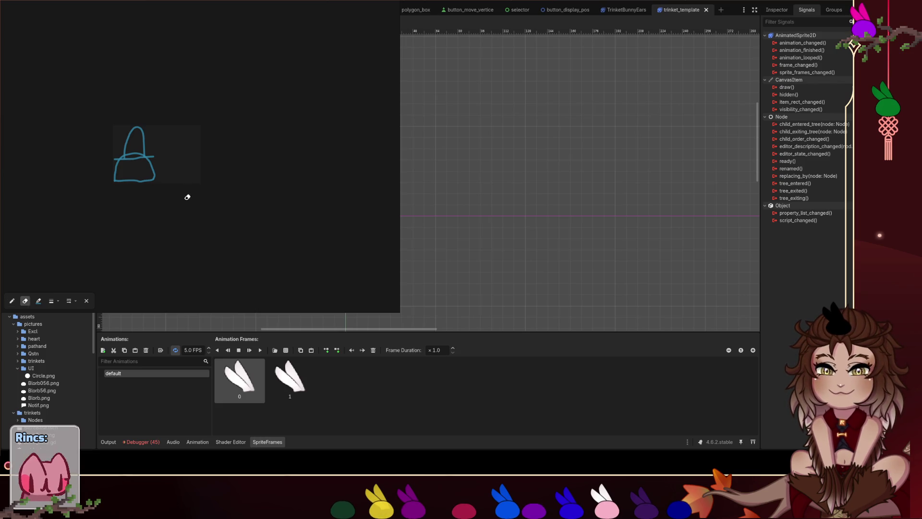
pyautogui.hotkey('ctrl', 'z')
pyautogui.hotkey('ctrl', 'z')
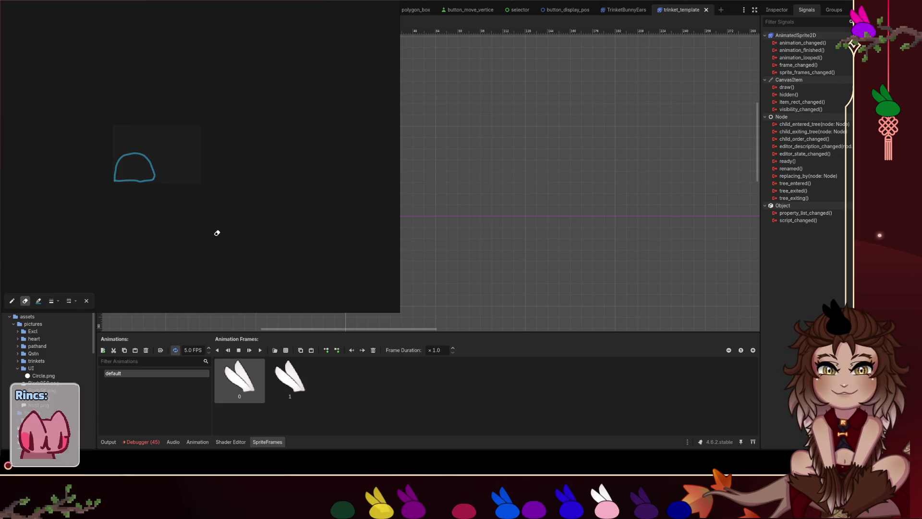
pyautogui.press('p')
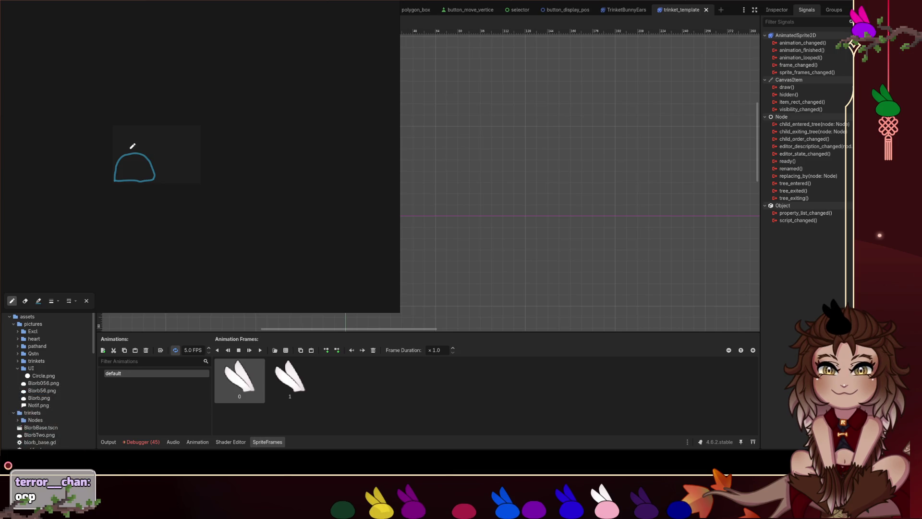
# - Sketch a second dome on top of the first, then undo all the strokes
pyautogui.moveTo(136, 152)
pyautogui.mouseDown()
pyautogui.moveTo(152, 123)
pyautogui.moveTo(180, 131)
pyautogui.moveTo(183, 153)
pyautogui.moveTo(129, 154)
pyautogui.moveTo(160, 169)
pyautogui.moveTo(187, 156)
pyautogui.moveTo(198, 176)
pyautogui.moveTo(156, 182)
pyautogui.mouseUp()
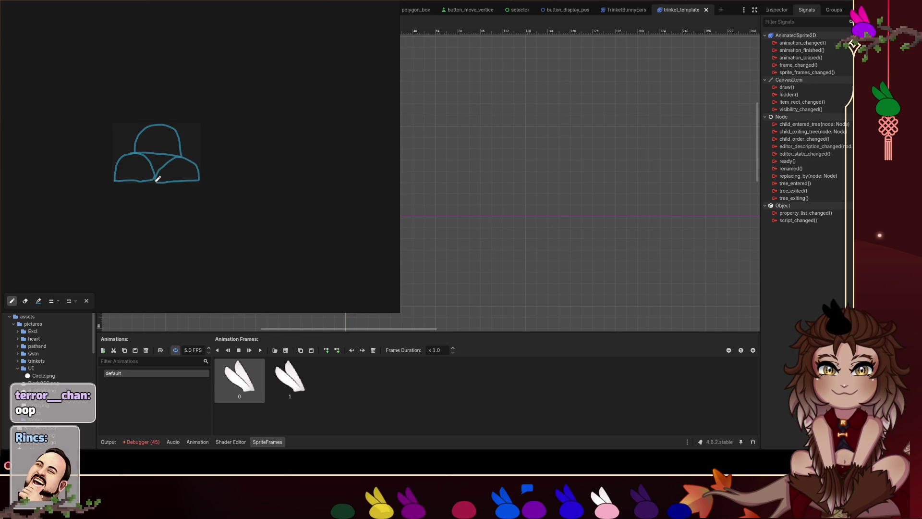
pyautogui.hotkey('ctrl', 'z')
pyautogui.hotkey('ctrl', 'z')
pyautogui.hotkey('ctrl', 'z')
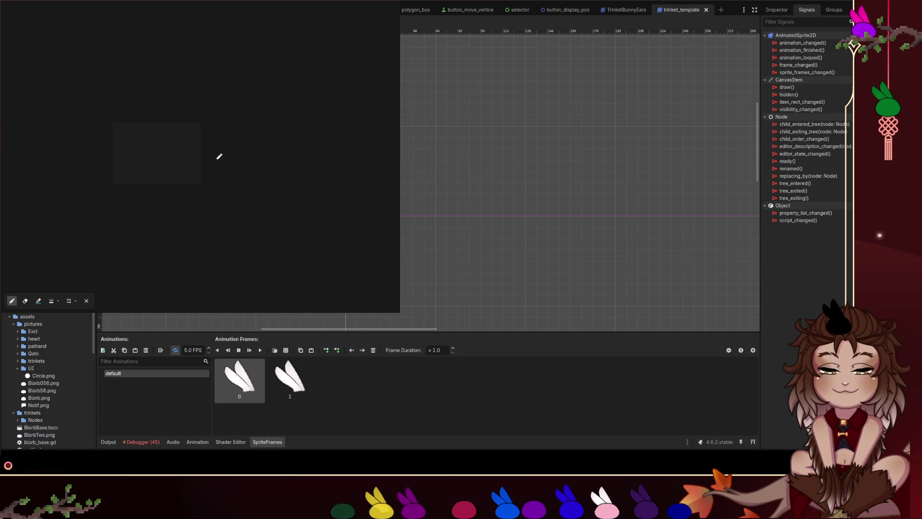
# - Sketch two curved antenna stalks, one star-tipped and one heart-tipped
pyautogui.moveTo(144, 169)
pyautogui.mouseDown()
pyautogui.moveTo(163, 128)
pyautogui.moveTo(175, 120)
pyautogui.moveTo(188, 129)
pyautogui.moveTo(174, 139)
pyautogui.moveTo(169, 129)
pyautogui.mouseUp()
pyautogui.moveTo(229, 172); pyautogui.dragTo(254, 128)
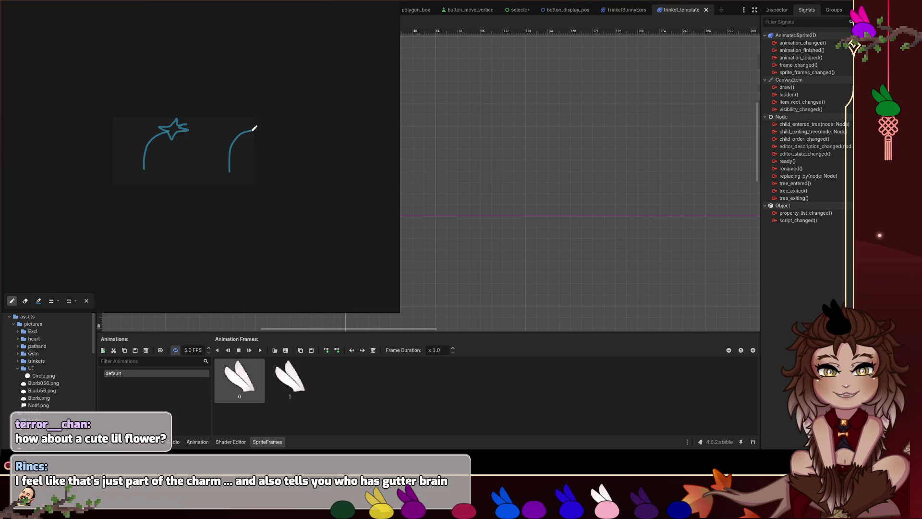
pyautogui.moveTo(253, 130)
pyautogui.mouseDown()
pyautogui.moveTo(264, 115)
pyautogui.moveTo(270, 125)
pyautogui.moveTo(253, 129)
pyautogui.mouseUp()
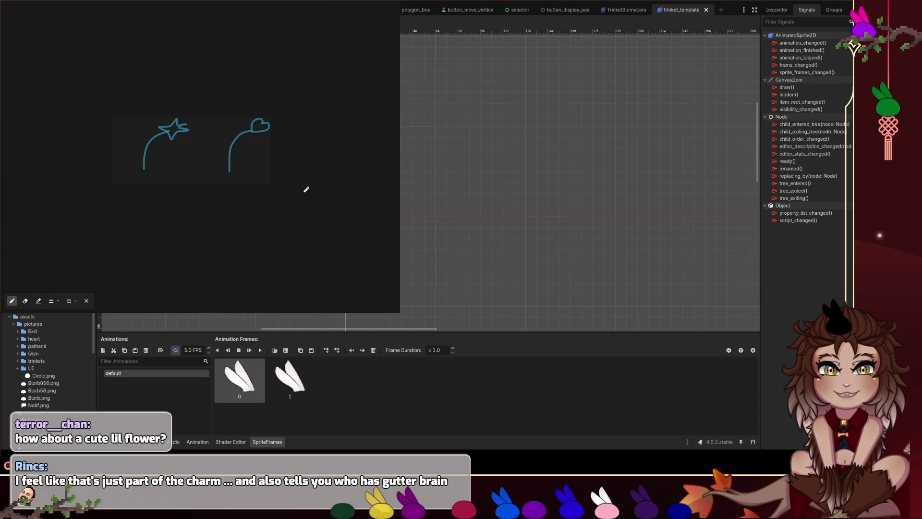
# - Draw three curve variants numbered 1–3, plus a shaded box-headed stalk at lower left
pyautogui.moveTo(279, 218); pyautogui.dragTo(260, 192)
pyautogui.moveTo(302, 217)
pyautogui.mouseDown()
pyautogui.moveTo(302, 195)
pyautogui.moveTo(341, 197)
pyautogui.mouseUp()
pyautogui.moveTo(261, 178)
pyautogui.mouseDown()
pyautogui.moveTo(335, 172)
pyautogui.moveTo(328, 180)
pyautogui.mouseUp()
pyautogui.moveTo(266, 173); pyautogui.dragTo(269, 184)
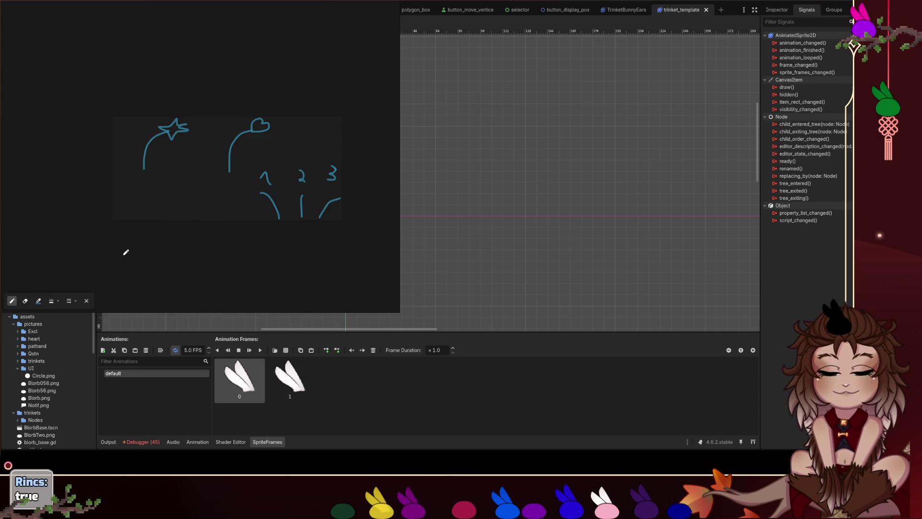
pyautogui.moveTo(119, 263)
pyautogui.mouseDown()
pyautogui.moveTo(134, 225)
pyautogui.moveTo(142, 232)
pyautogui.moveTo(151, 222)
pyautogui.moveTo(128, 215)
pyautogui.mouseUp()
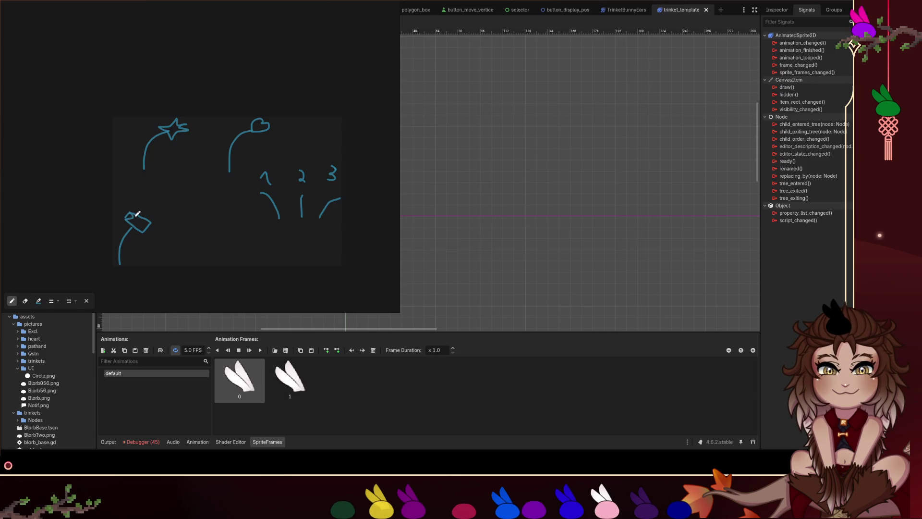
pyautogui.moveTo(136, 214); pyautogui.dragTo(148, 225)
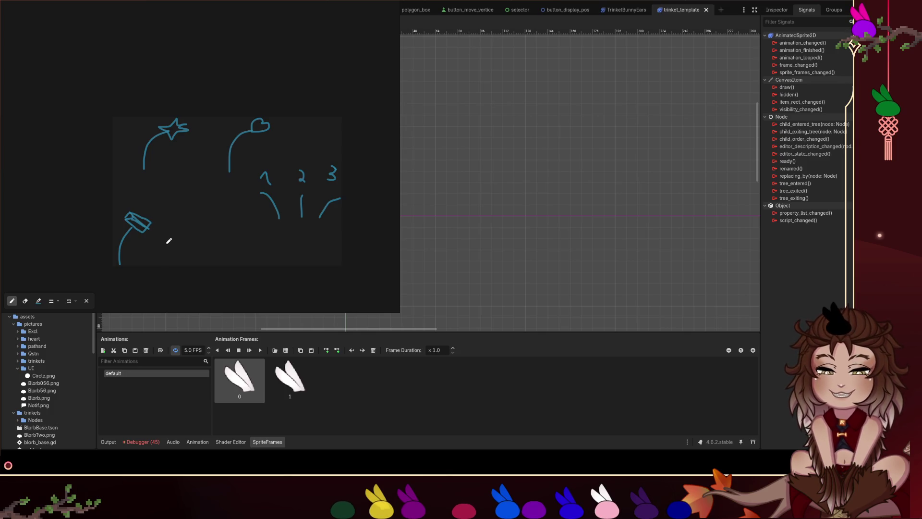
# - Undo the box-headed stalk and sketch a blob shape at lower left instead
pyautogui.press('e')
pyautogui.hotkey('ctrl', 'z')
pyautogui.hotkey('ctrl', 'z')
pyautogui.hotkey('ctrl', 'z')
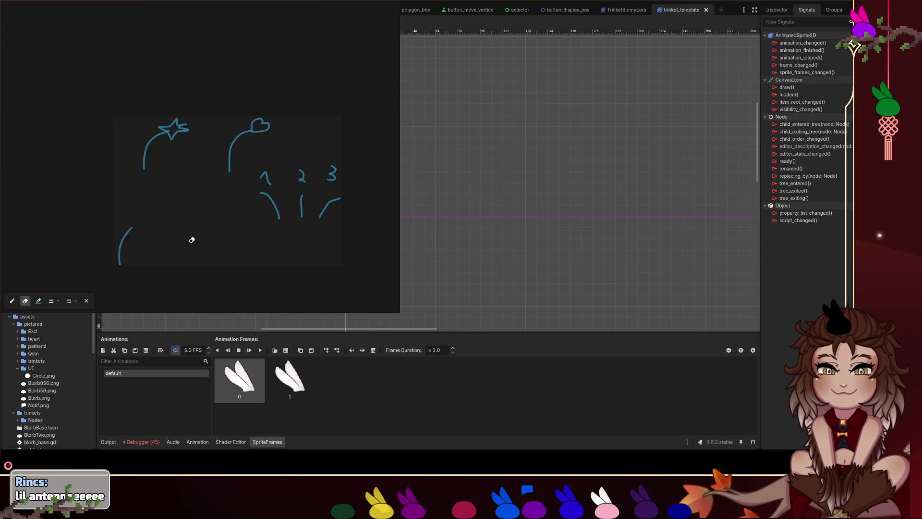
pyautogui.press('p')
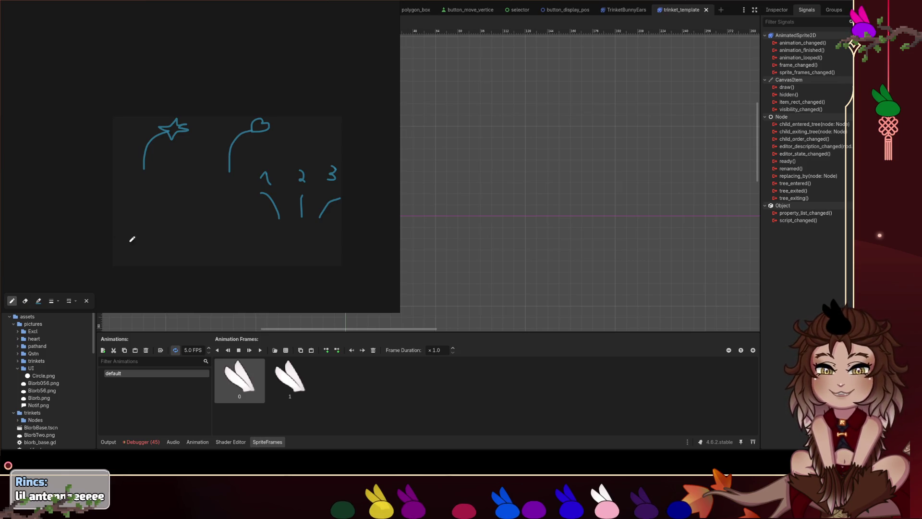
pyautogui.moveTo(123, 254)
pyautogui.mouseDown()
pyautogui.moveTo(147, 251)
pyautogui.moveTo(147, 235)
pyautogui.moveTo(126, 234)
pyautogui.moveTo(122, 250)
pyautogui.moveTo(154, 211)
pyautogui.moveTo(142, 213)
pyautogui.moveTo(158, 220)
pyautogui.moveTo(142, 213)
pyautogui.mouseUp()
# - Remove the blob and its toppers, leaving only the star, heart and numbered ideas, then hide the overlay
pyautogui.hotkey('ctrl', 'z')
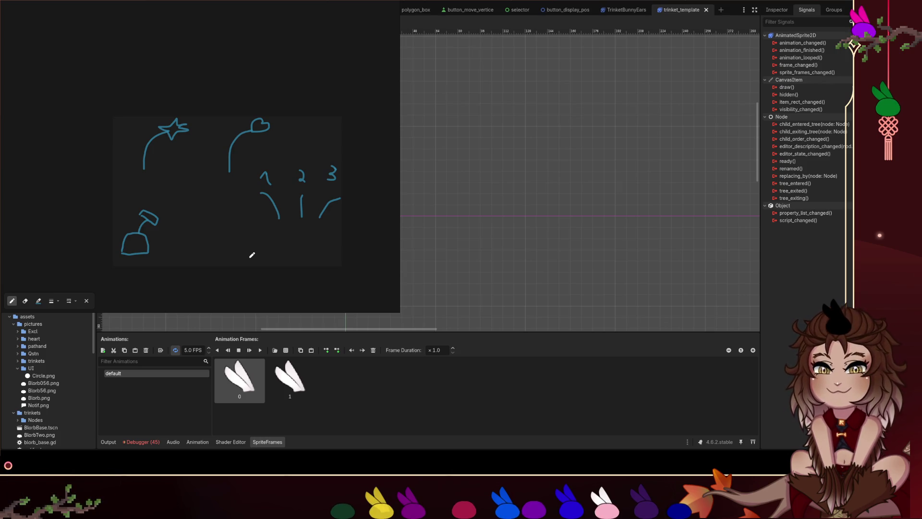
pyautogui.moveTo(157, 222)
pyautogui.mouseDown()
pyautogui.moveTo(141, 211)
pyautogui.moveTo(147, 219)
pyautogui.mouseUp()
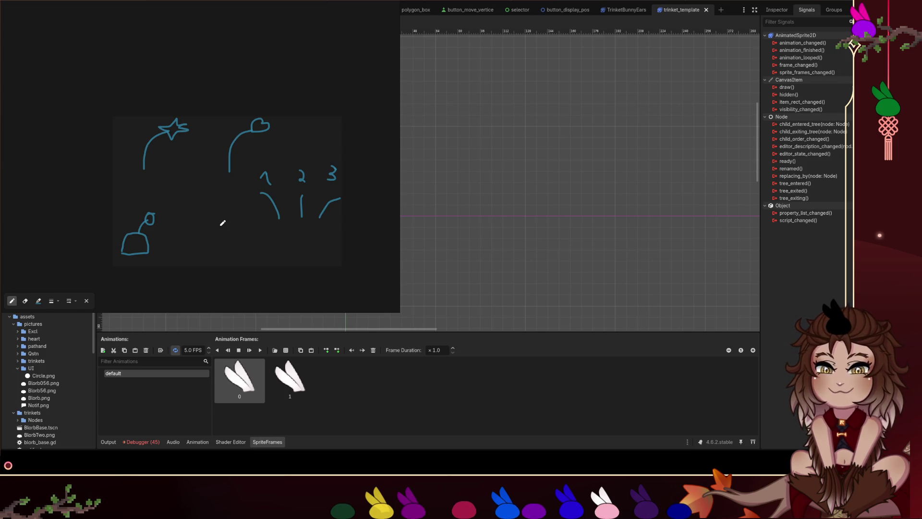
pyautogui.moveTo(152, 215); pyautogui.dragTo(145, 235)
pyautogui.press('e')
pyautogui.press('p')
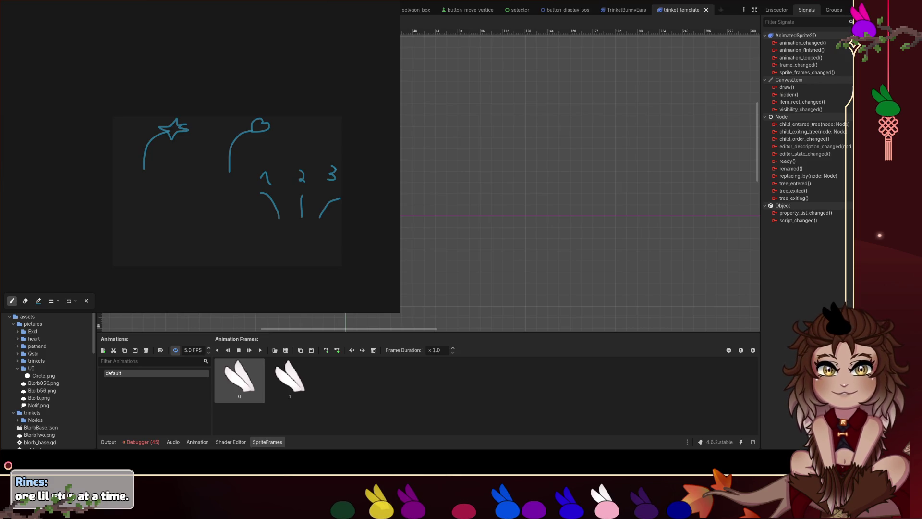
pyautogui.press('Escape')
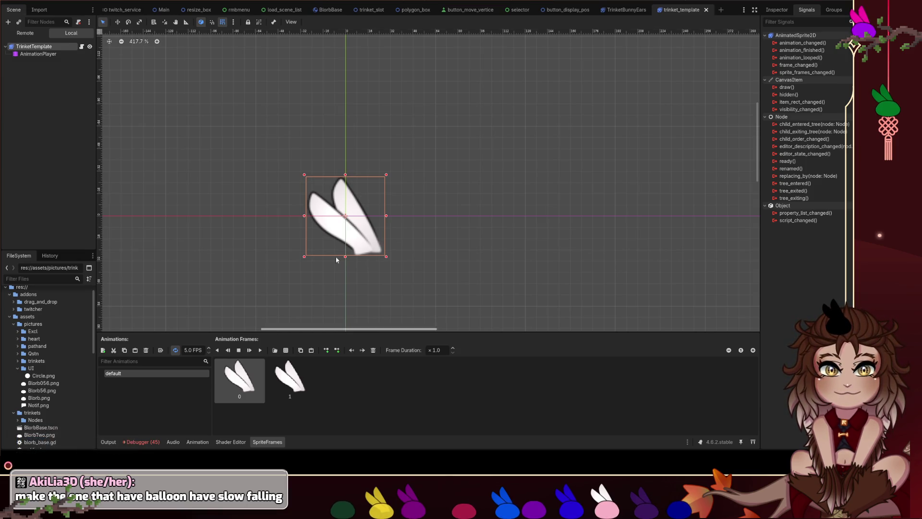
# - Switch to the BlorbBase scene and open its root node's blorb_base.gd script
pyautogui.click(326, 13)
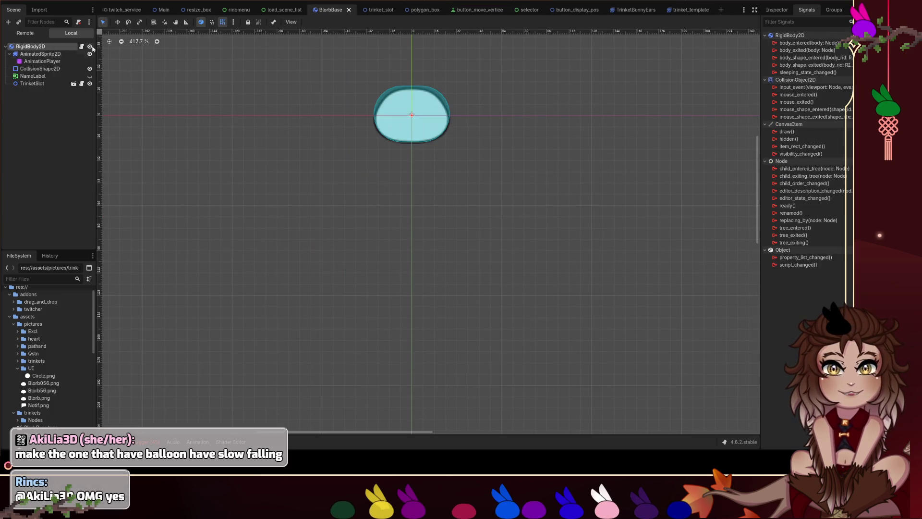
pyautogui.click(81, 46)
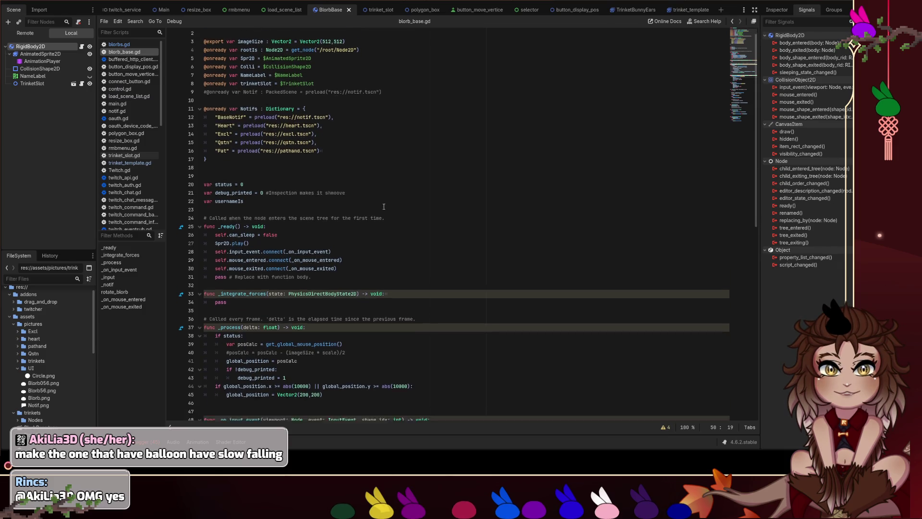
# - Scroll through blorb_base.gd to review its code, then return to the 2D workspace
pyautogui.scroll(-4, 383, 206)
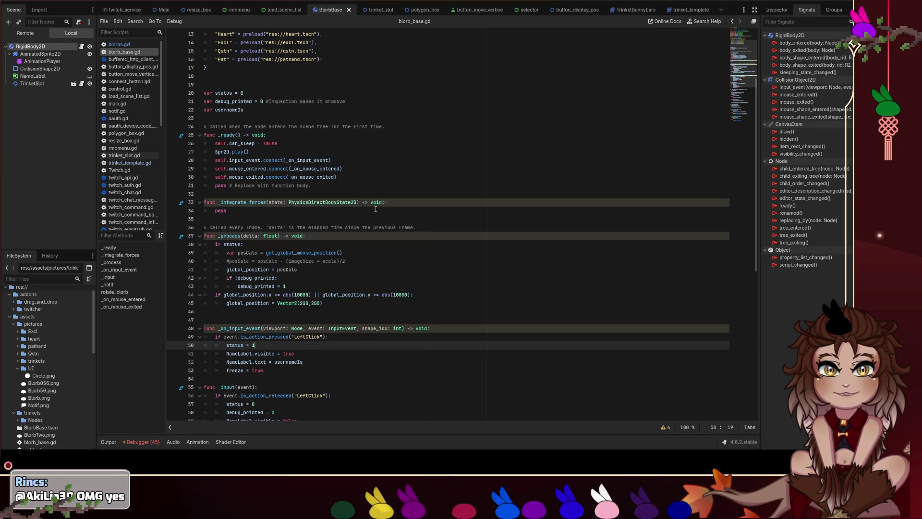
pyautogui.scroll(4, 376, 209)
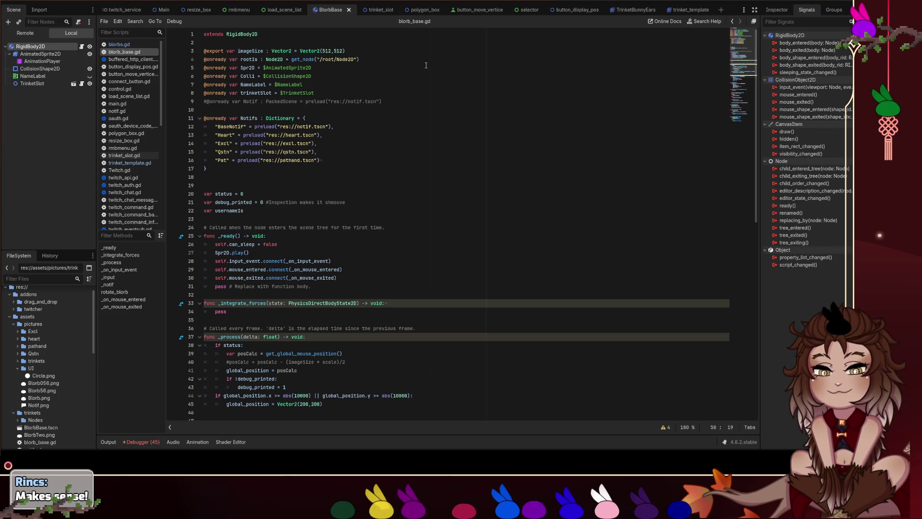
pyautogui.hotkey('ctrl', 'F1')
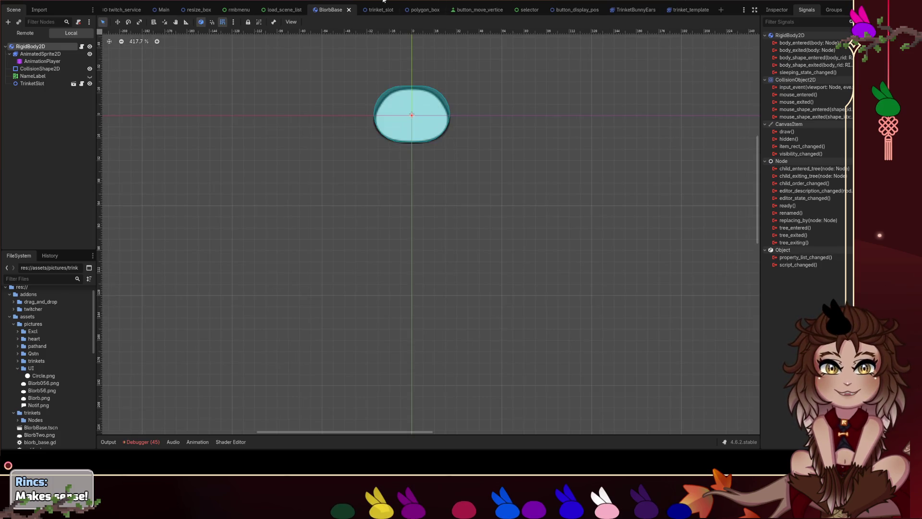
# - Switch to the Main scene and pan to its debug buttons ending in save, load and clear trinket
pyautogui.click(164, 10)
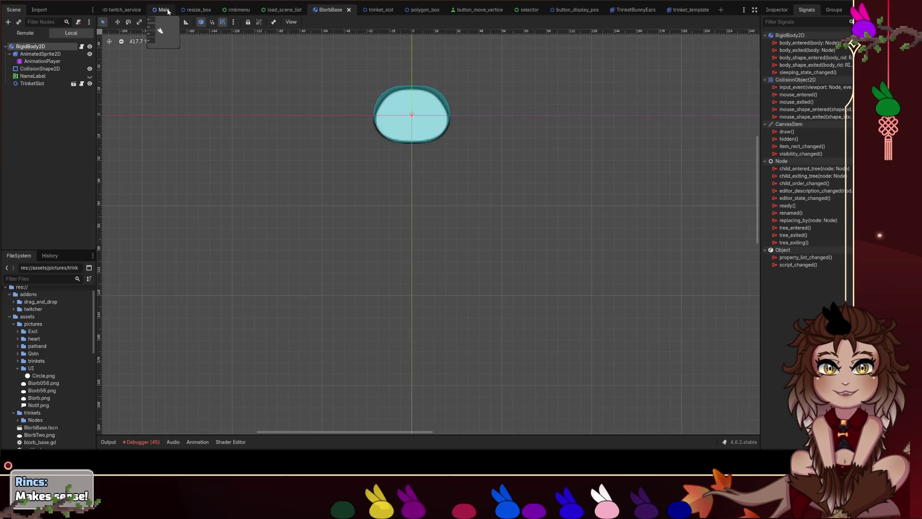
pyautogui.scroll(-2, 403, 190)
pyautogui.moveTo(513, 246)
pyautogui.mouseDown()
pyautogui.moveTo(242, 255)
pyautogui.moveTo(258, 296)
pyautogui.mouseUp()
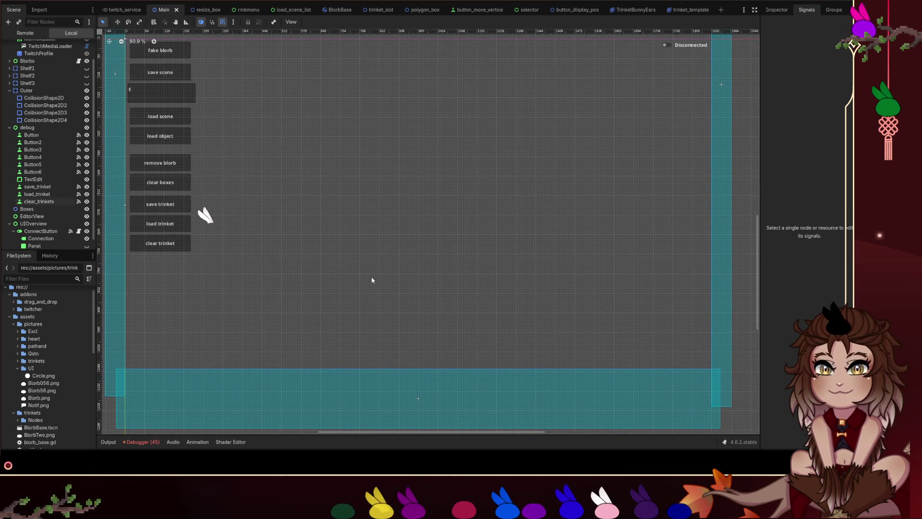
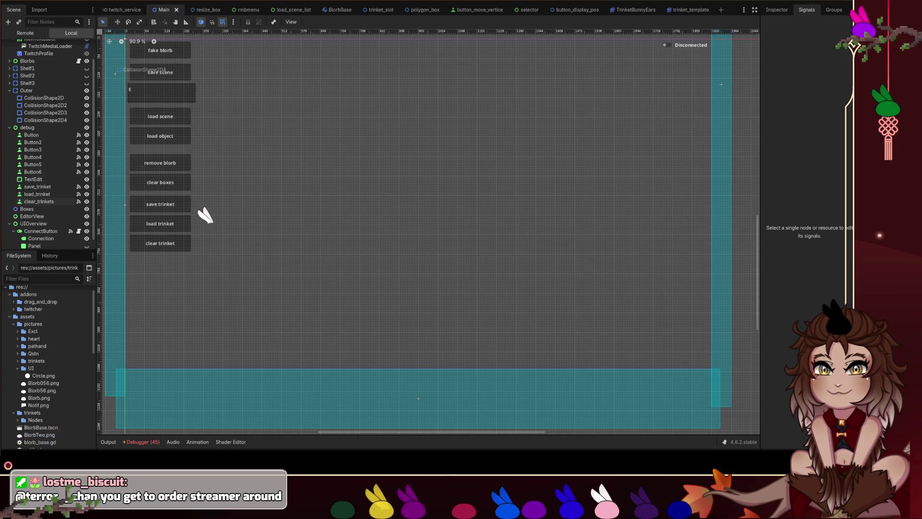
# - Select and then deselect the tall control on the canvas, and switch to the selector scene
pyautogui.click(461, 144)
pyautogui.click(567, 77)
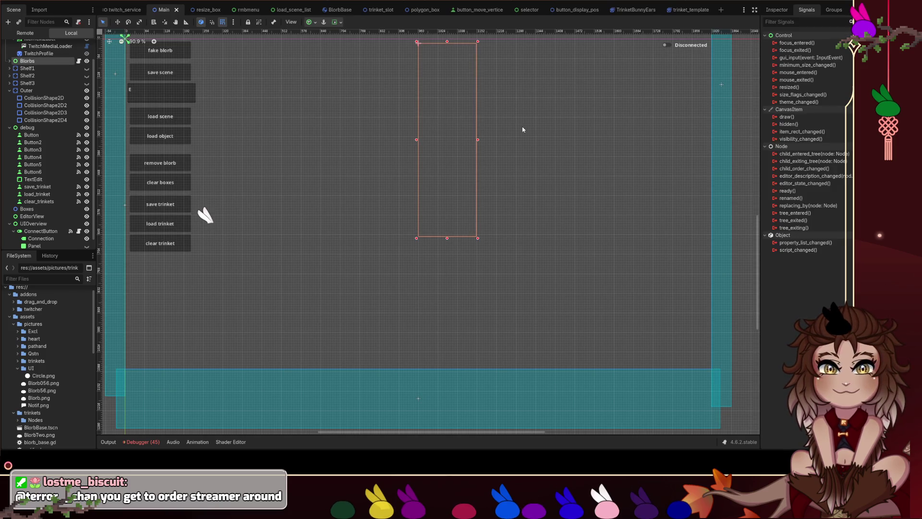
pyautogui.click(522, 130)
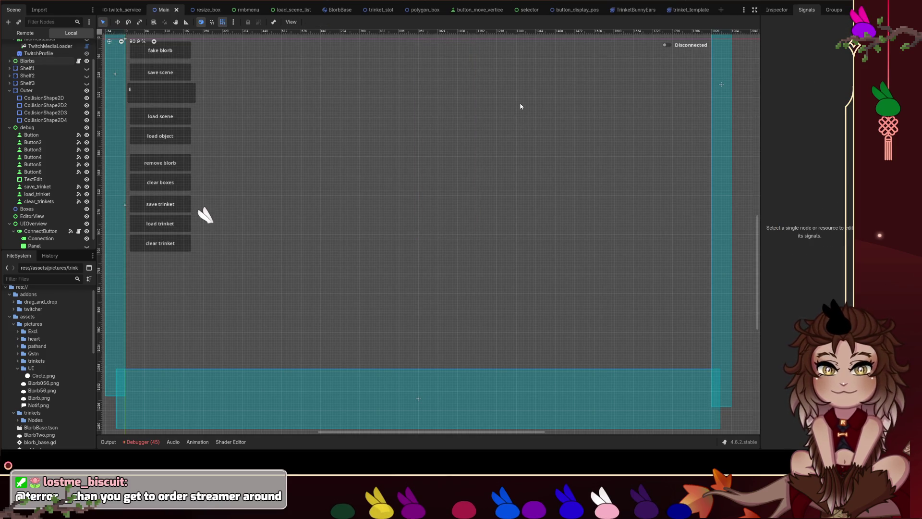
pyautogui.click(521, 10)
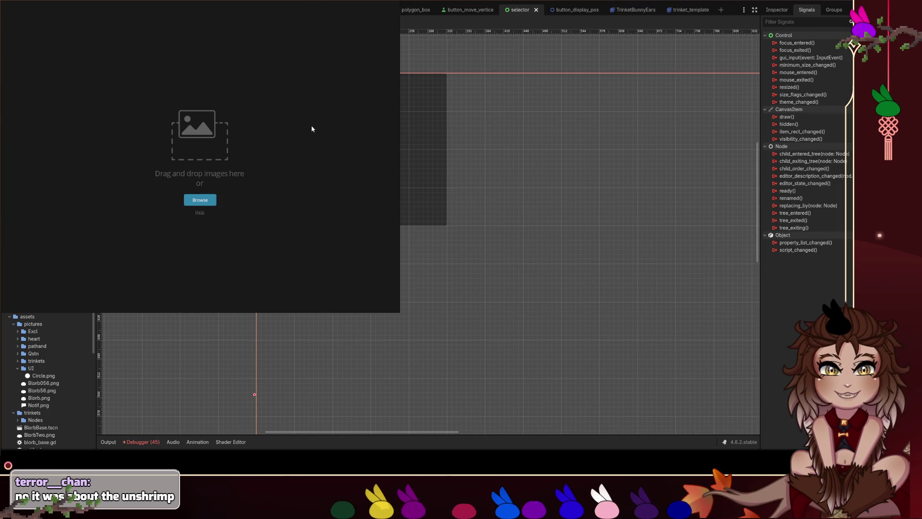
# - Draw a slouched and an upright stick figure, crossing out the slouched one and ticking the upright one
pyautogui.hotkey('ctrl', 'v')
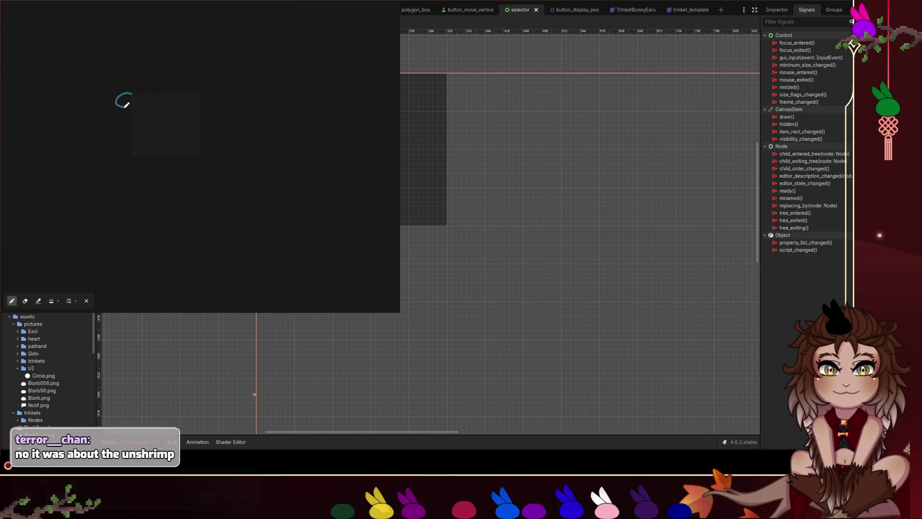
pyautogui.moveTo(125, 103)
pyautogui.mouseDown()
pyautogui.moveTo(135, 131)
pyautogui.moveTo(129, 152)
pyautogui.mouseUp()
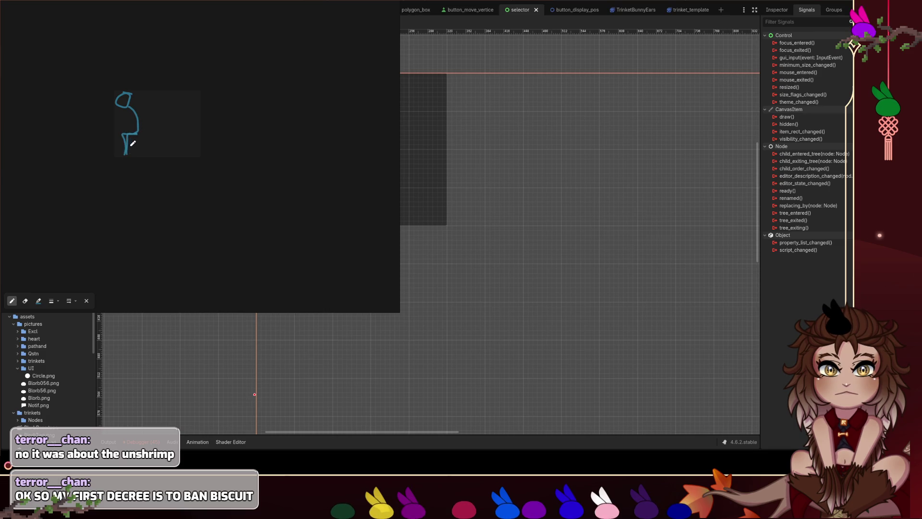
pyautogui.moveTo(138, 108)
pyautogui.mouseDown()
pyautogui.moveTo(108, 138)
pyautogui.moveTo(80, 141)
pyautogui.mouseUp()
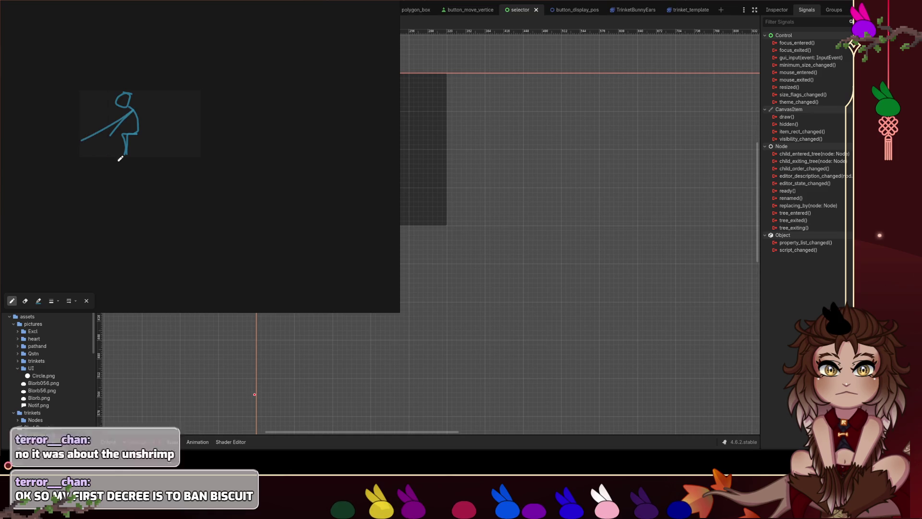
pyautogui.moveTo(246, 86)
pyautogui.mouseDown()
pyautogui.moveTo(243, 138)
pyautogui.moveTo(230, 156)
pyautogui.moveTo(229, 140)
pyautogui.moveTo(231, 163)
pyautogui.mouseUp()
pyautogui.moveTo(245, 111); pyautogui.dragTo(218, 114)
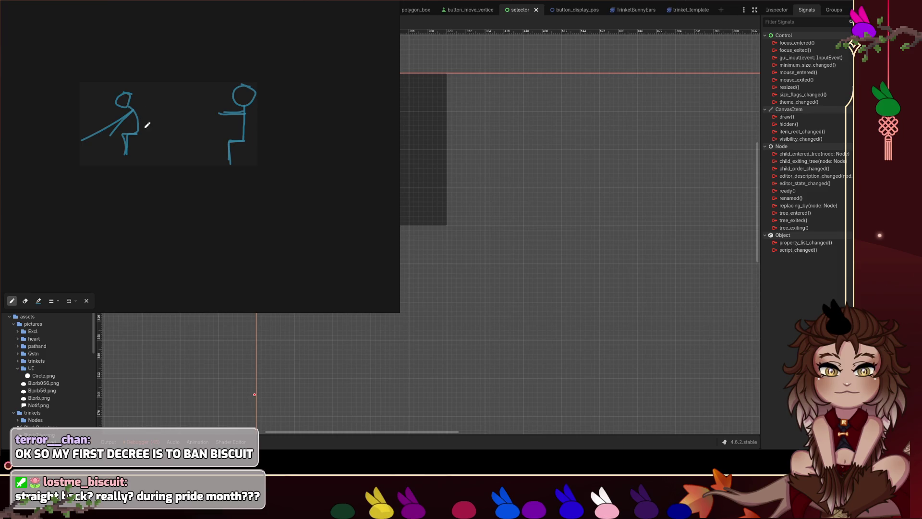
pyautogui.moveTo(146, 88)
pyautogui.mouseDown()
pyautogui.moveTo(185, 123)
pyautogui.moveTo(150, 123)
pyautogui.mouseUp()
pyautogui.moveTo(283, 103)
pyautogui.mouseDown()
pyautogui.moveTo(304, 102)
pyautogui.moveTo(326, 68)
pyautogui.mouseUp()
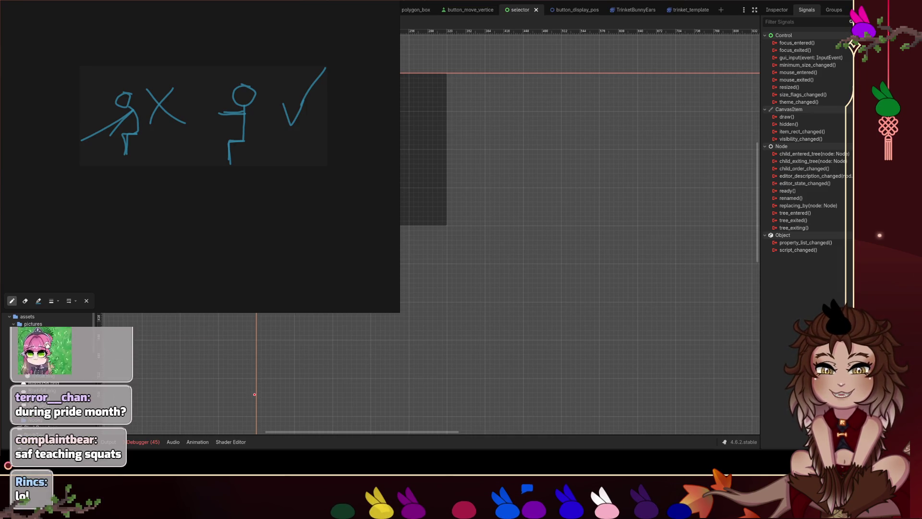
# - Add an arrow at the upright figure's hips, undo a stray stroke, and close the sketch overlay
pyautogui.moveTo(290, 153)
pyautogui.mouseDown()
pyautogui.moveTo(267, 140)
pyautogui.moveTo(267, 154)
pyautogui.mouseUp()
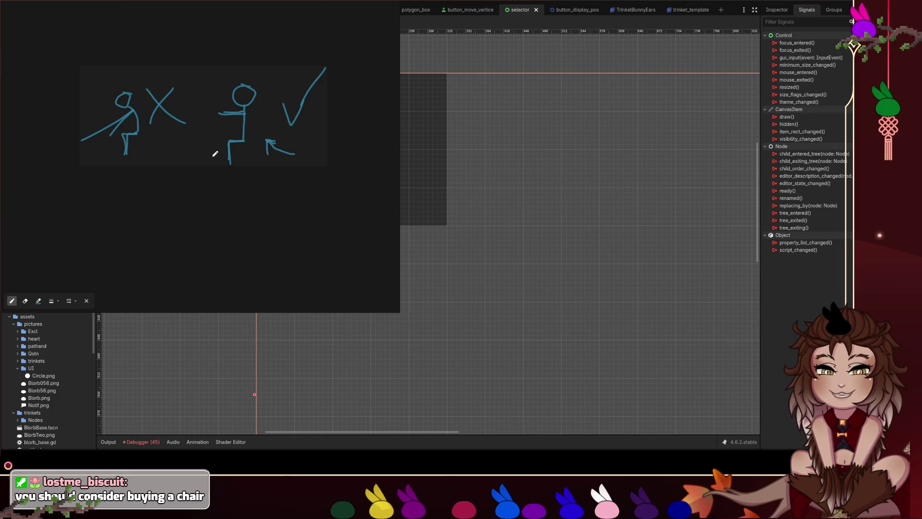
pyautogui.moveTo(254, 153); pyautogui.dragTo(253, 141)
pyautogui.hotkey('ctrl', 'z')
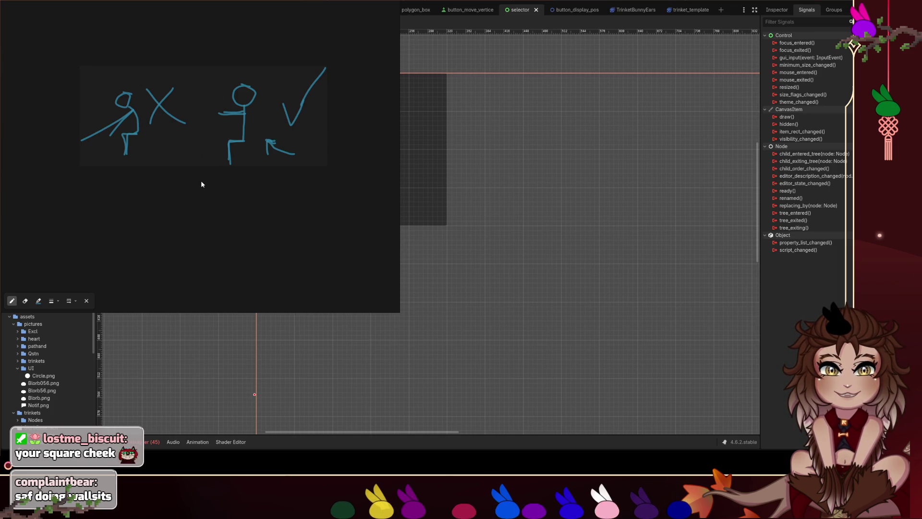
pyautogui.press('Escape')
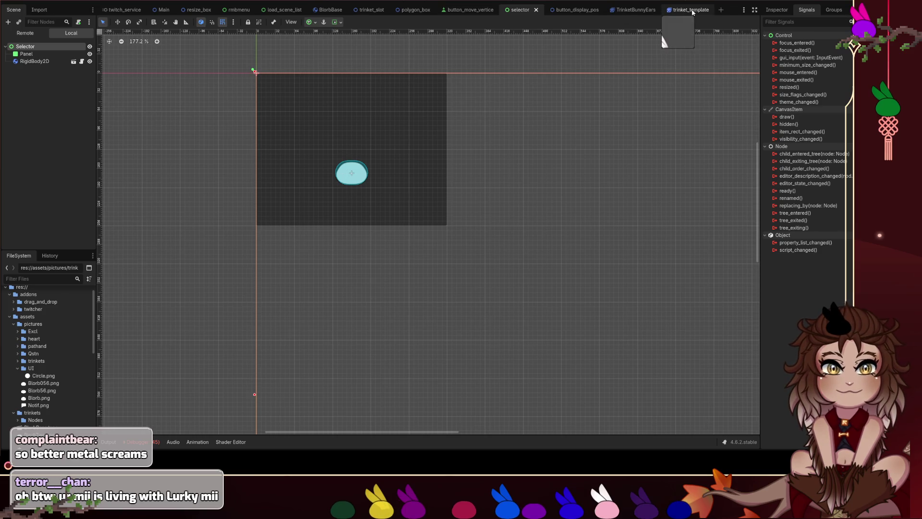
# - Open trinket_template.gd from the trinket_template scene and go to the t_frames line in loadVariant
pyautogui.click(679, 10)
pyautogui.click(81, 46)
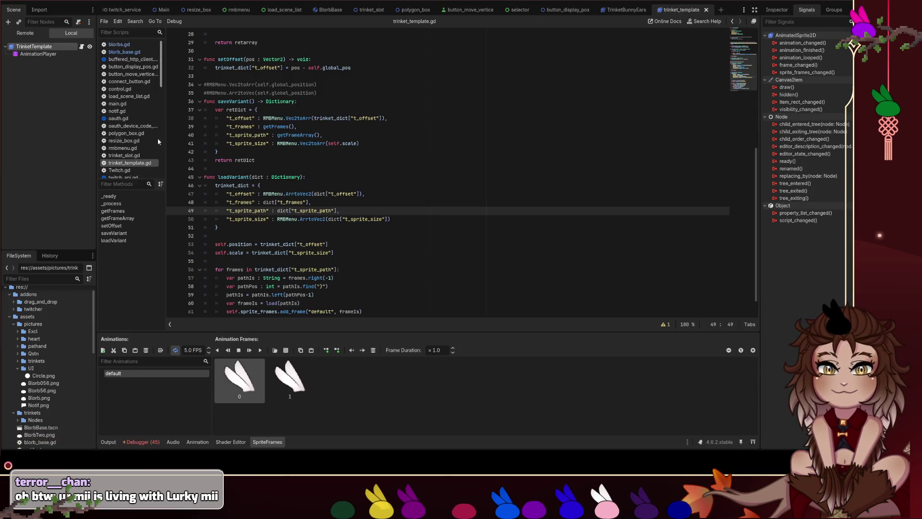
pyautogui.scroll(-1, 349, 219)
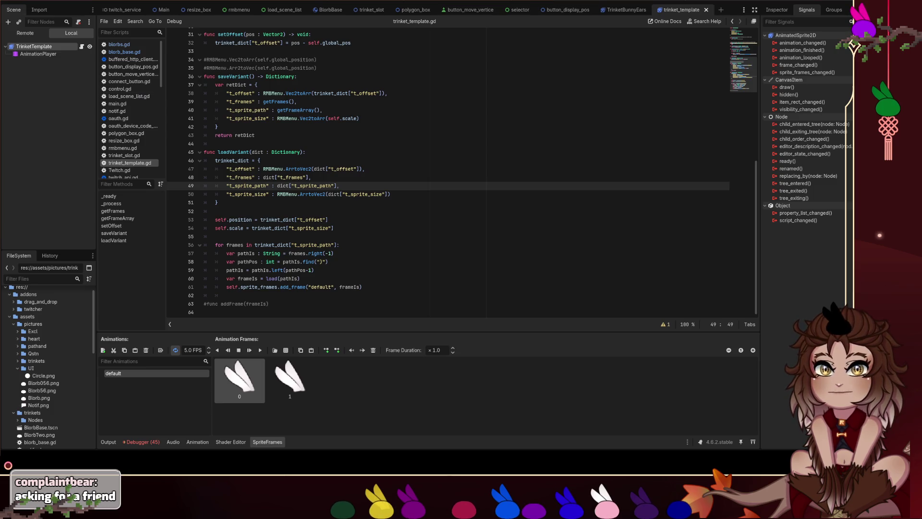
pyautogui.click(311, 177)
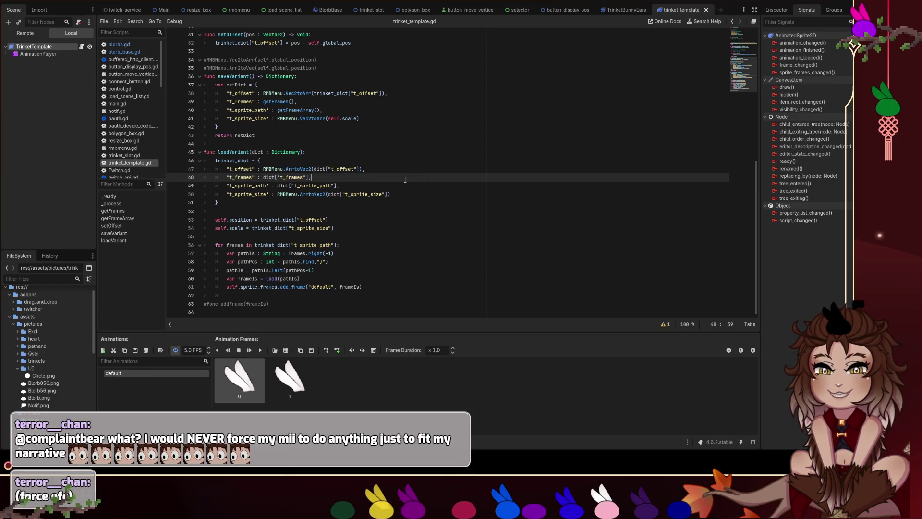
# - Switch to the Main scene and place the cursor in saveVariant's dictionary code
pyautogui.click(164, 10)
pyautogui.click(280, 188)
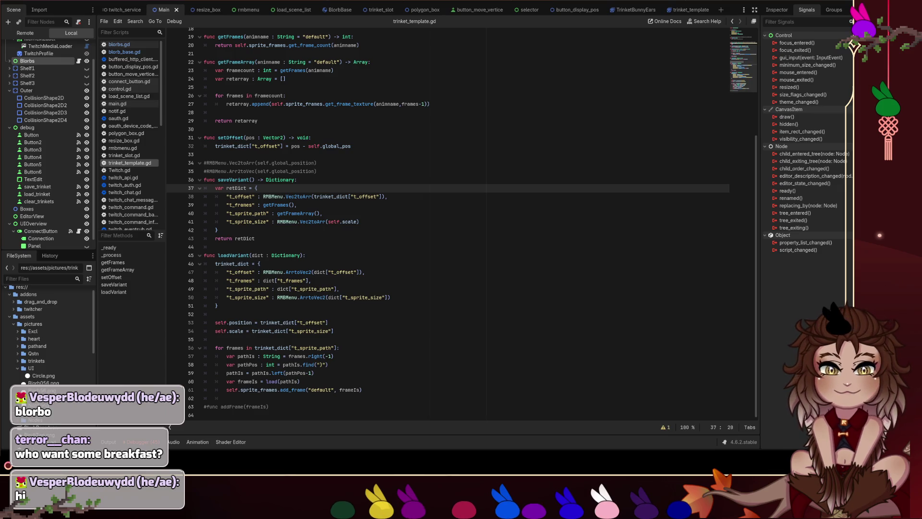
# - Go to the blank line after the getFrameArray loop, then show the Main scene's 2D view
pyautogui.scroll(4, 461, 216)
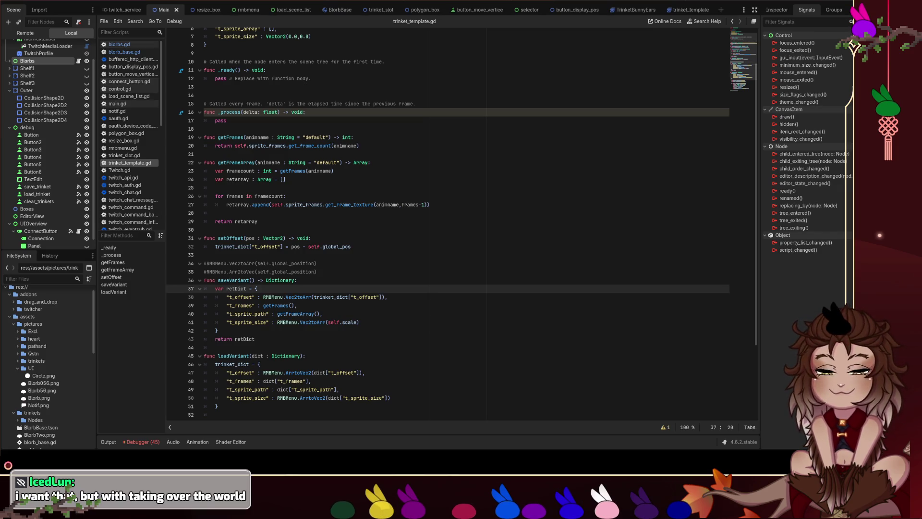
pyautogui.click(255, 212)
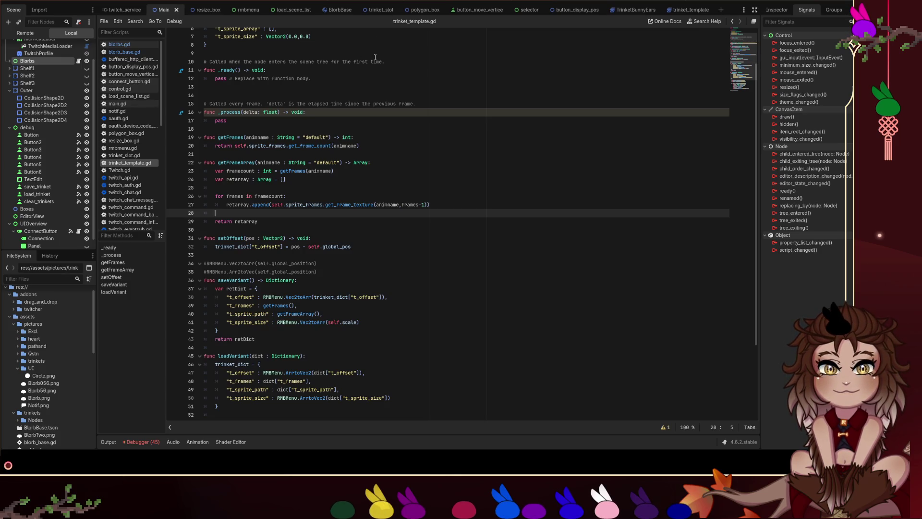
pyautogui.hotkey('ctrl', 'F1')
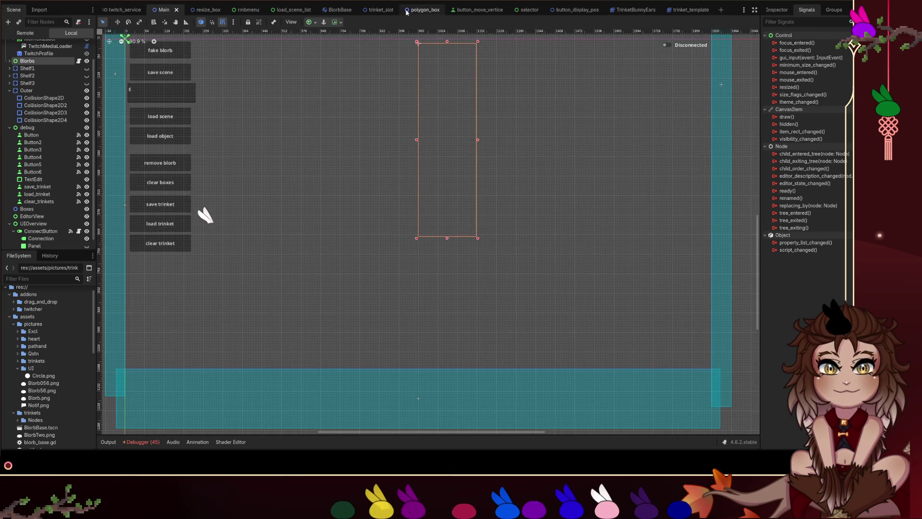